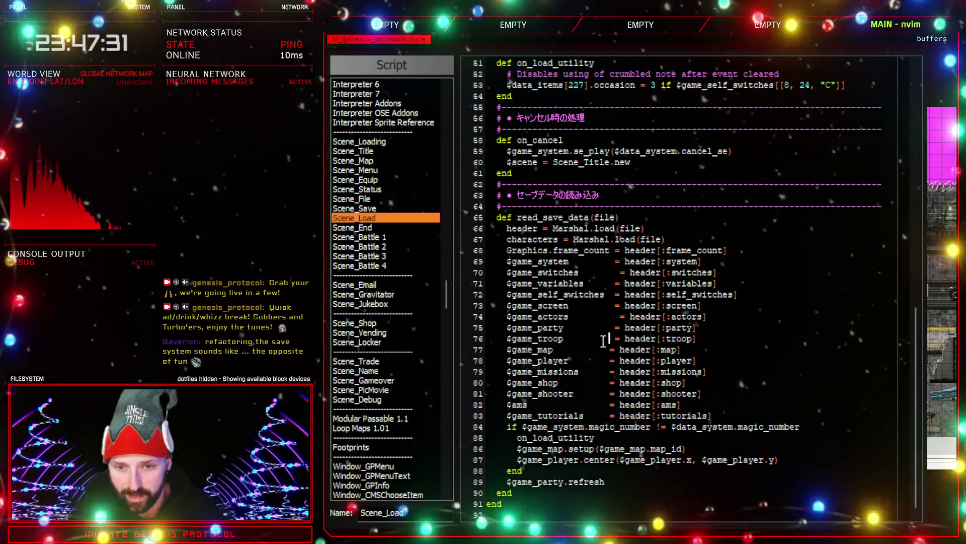
Step: Remove extra spaces so lines 70, 74, 79, 82 and 83 align at '='
{"action": "left_click", "coordinate": [608, 382]}
{"action": "left_click", "coordinate": [607, 394]}
{"action": "left_click", "coordinate": [607, 405]}
{"action": "left_click", "coordinate": [609, 416]}
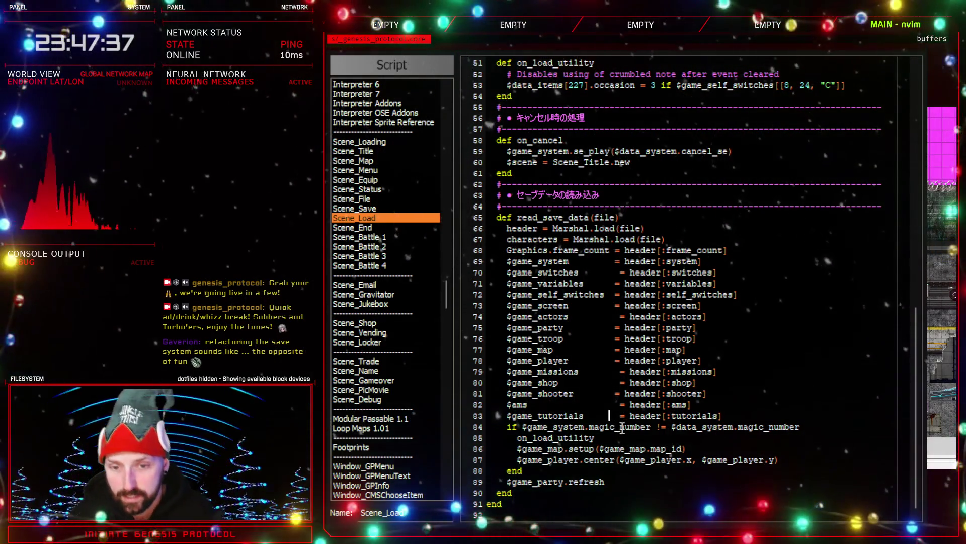
{"action": "key", "text": "BackSpace"}
{"action": "left_click", "coordinate": [619, 404]}
{"action": "key", "text": "BackSpace"}
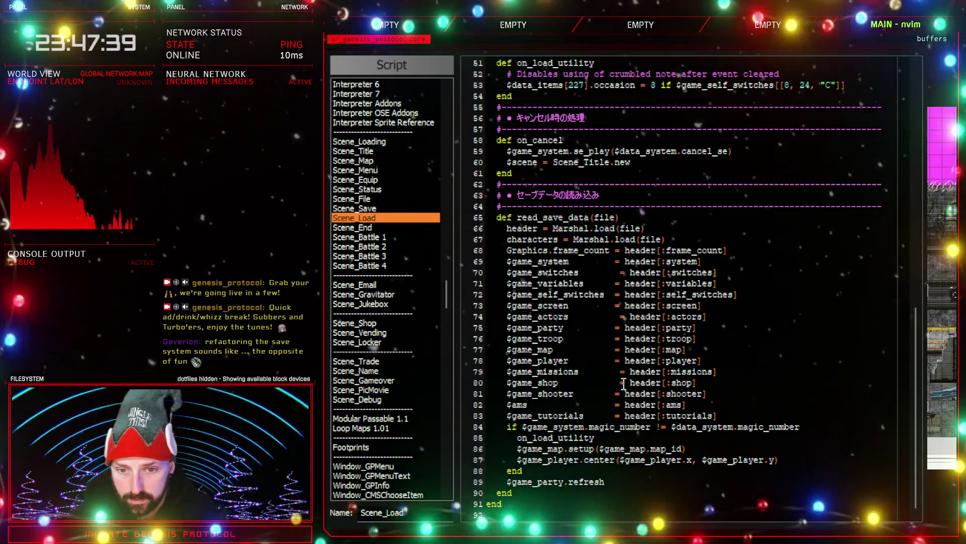
{"action": "left_click", "coordinate": [622, 372]}
{"action": "key", "text": "BackSpace"}
{"action": "left_click", "coordinate": [623, 317]}
{"action": "key", "text": "BackSpace"}
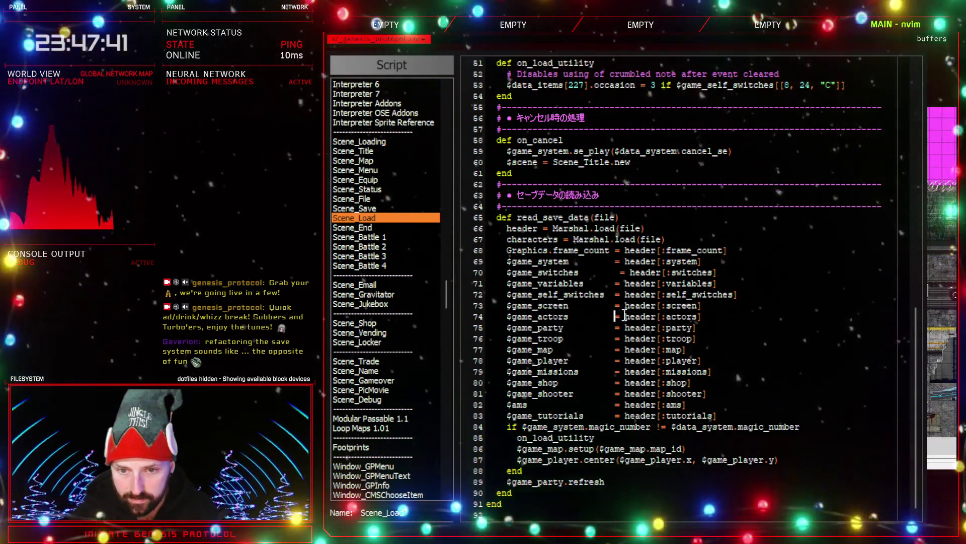
{"action": "left_click", "coordinate": [623, 272]}
{"action": "key", "text": "BackSpace"}
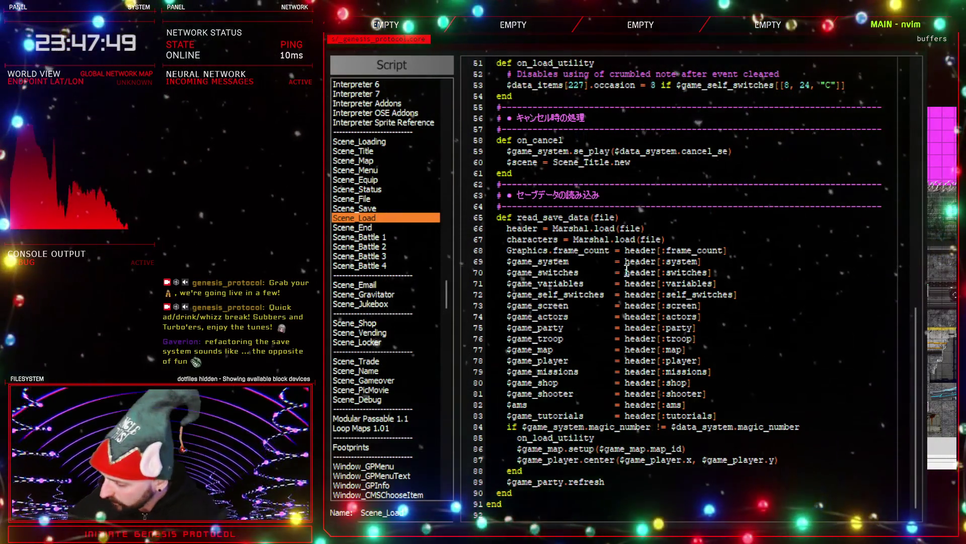
Step: Align the characters and header assignments on lines 67 and 66, then select line 63's Japanese comment
{"action": "key", "text": "k"}
{"action": "key", "text": "k"}
{"action": "key", "text": "k"}
{"action": "key", "text": "b"}
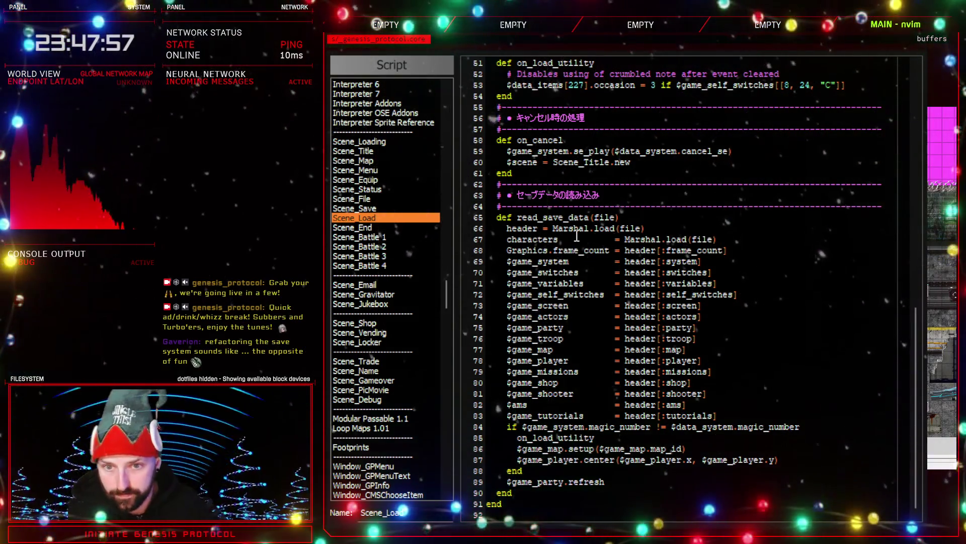
{"action": "left_click", "coordinate": [543, 228]}
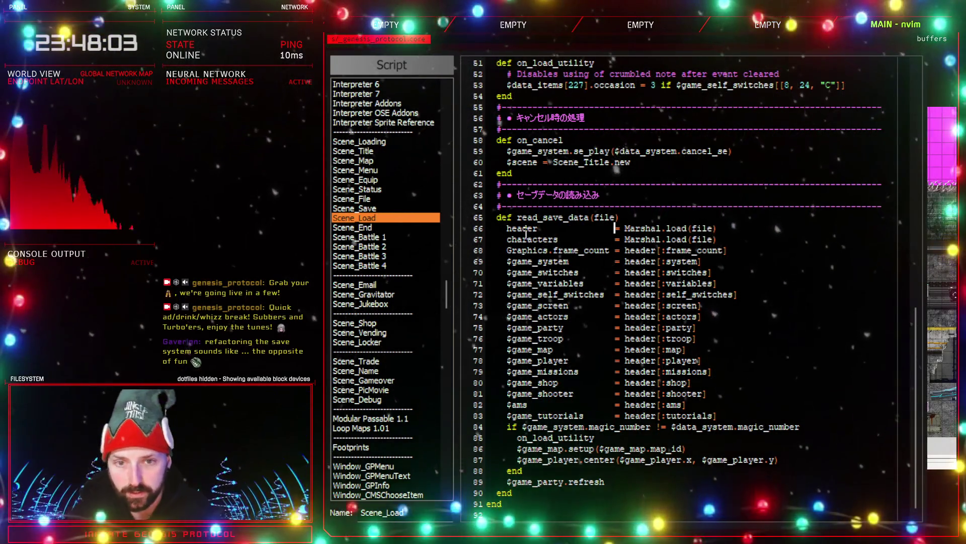
{"action": "double_click", "coordinate": [600, 195]}
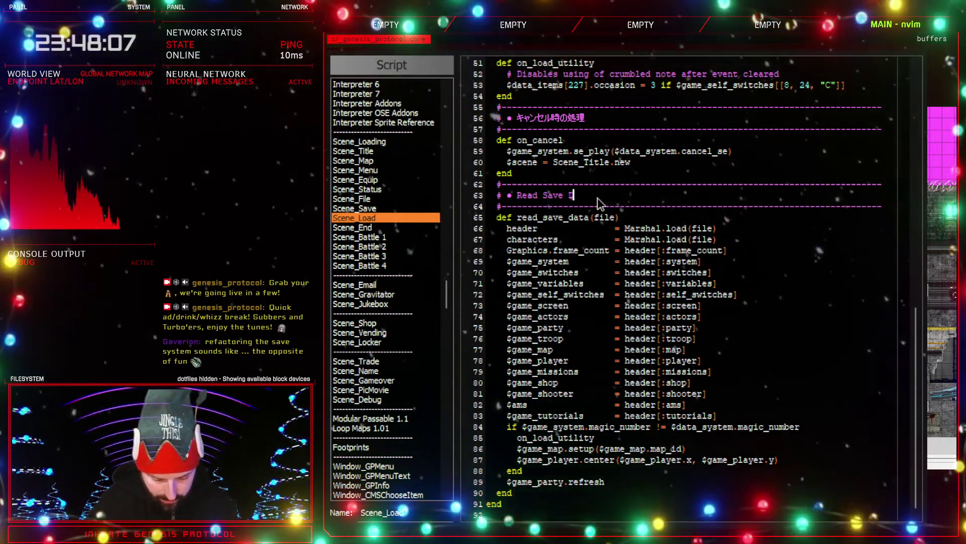
Step: Delete the two Japanese comment lines 12–13 in initialize and close the Script Editor
{"action": "scroll", "coordinate": [636, 217], "scroll_direction": "up", "scroll_amount": 6}
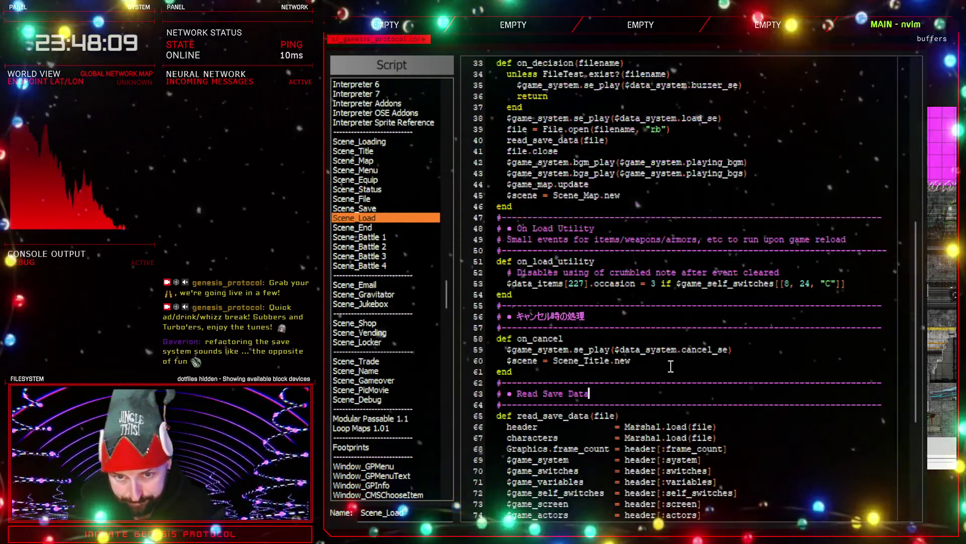
{"action": "scroll", "coordinate": [570, 307], "scroll_direction": "up", "scroll_amount": 4}
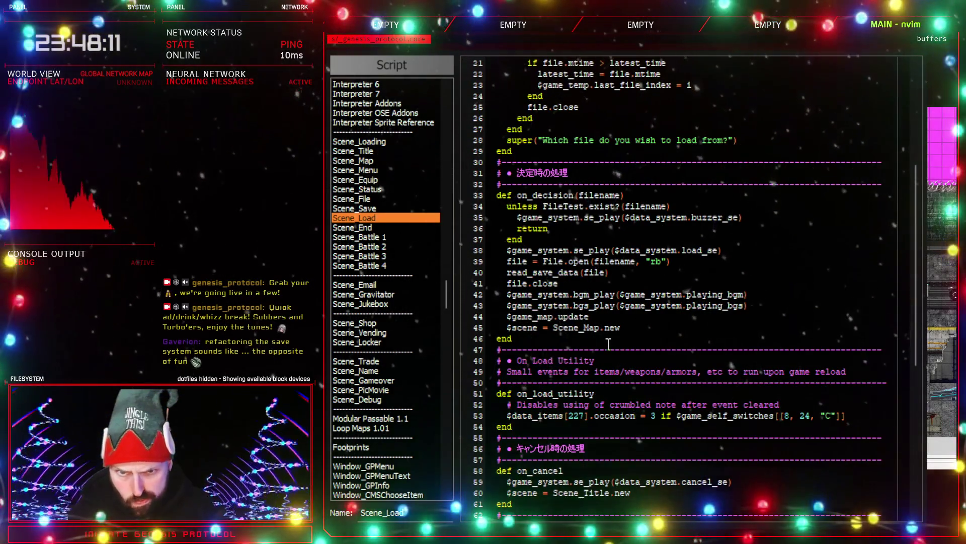
{"action": "scroll", "coordinate": [608, 344], "scroll_direction": "up", "scroll_amount": 7}
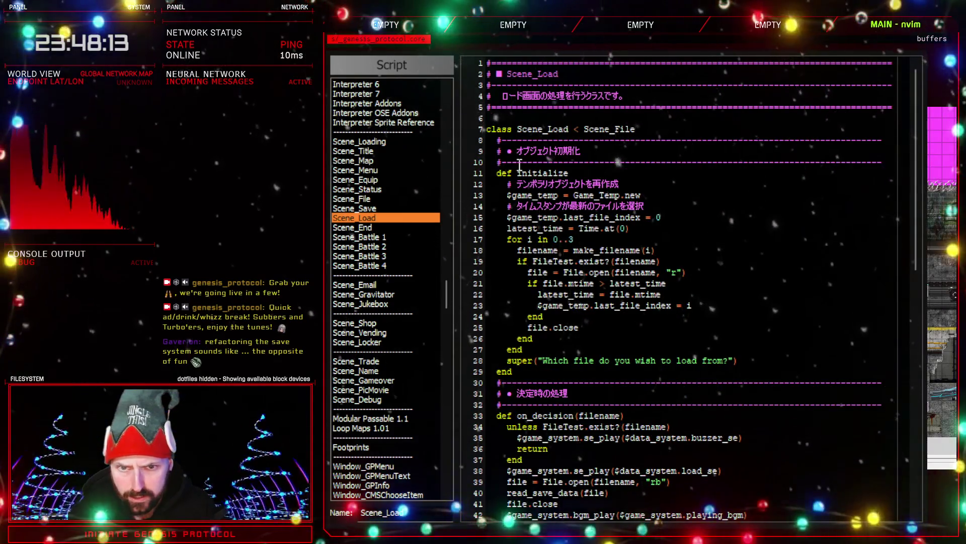
{"action": "key", "text": "d"}
{"action": "key", "text": "d"}
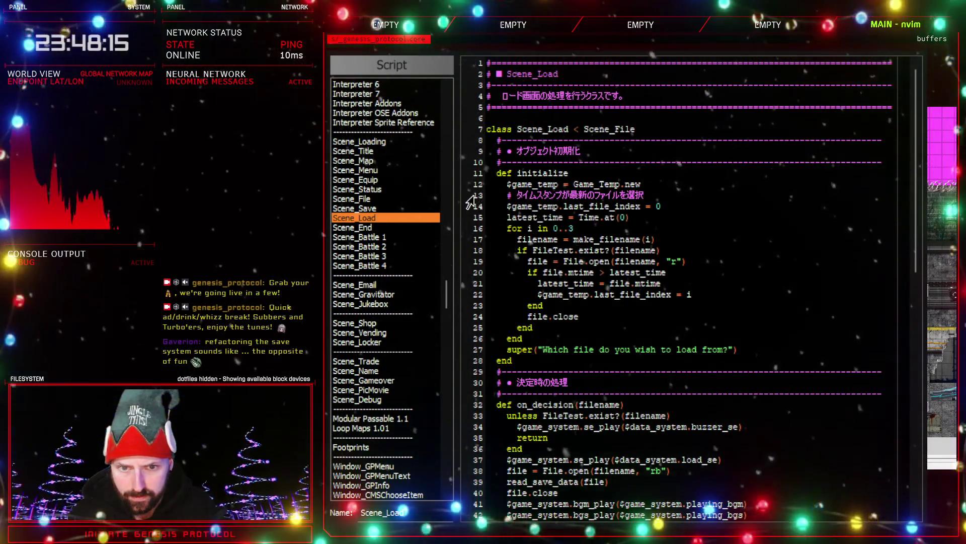
{"action": "key", "text": "d"}
{"action": "key", "text": "d"}
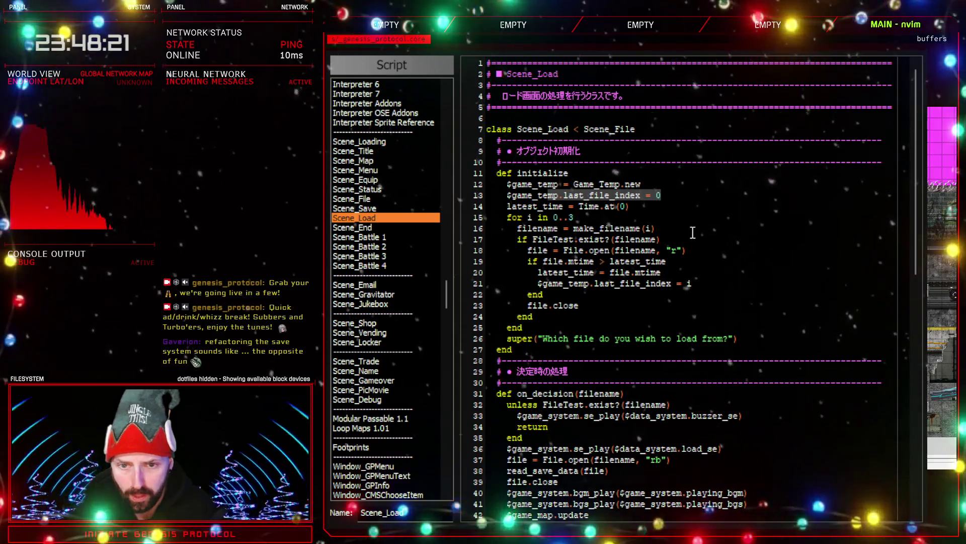
{"action": "key", "text": "alt+Tab"}
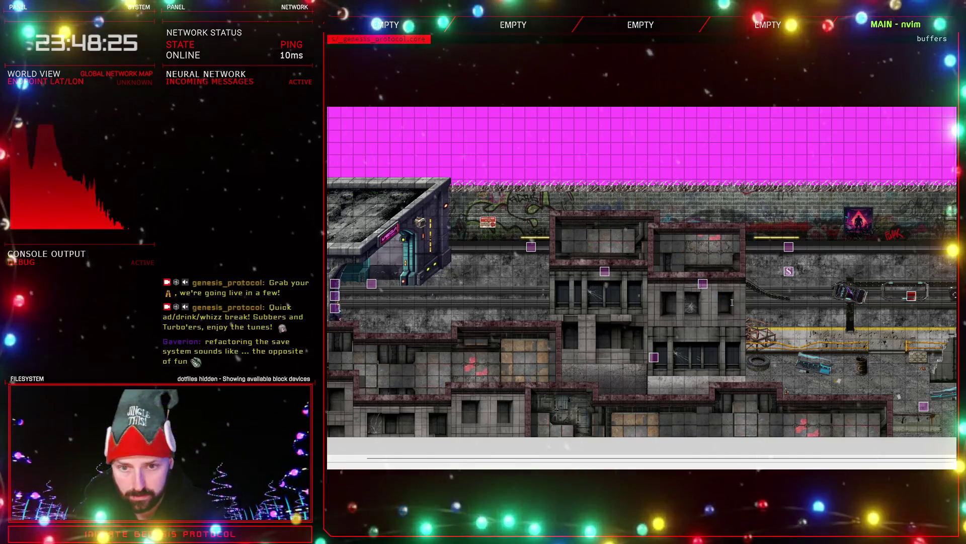
Step: In Multi Save System, change line 316's 10.times to 11.times and close the editor
{"action": "key", "text": "alt+Tab"}
{"action": "mouse_move", "coordinate": [446, 290]}
{"action": "left_mouse_down"}
{"action": "mouse_move", "coordinate": [451, 312]}
{"action": "mouse_move", "coordinate": [440, 334]}
{"action": "left_mouse_up"}
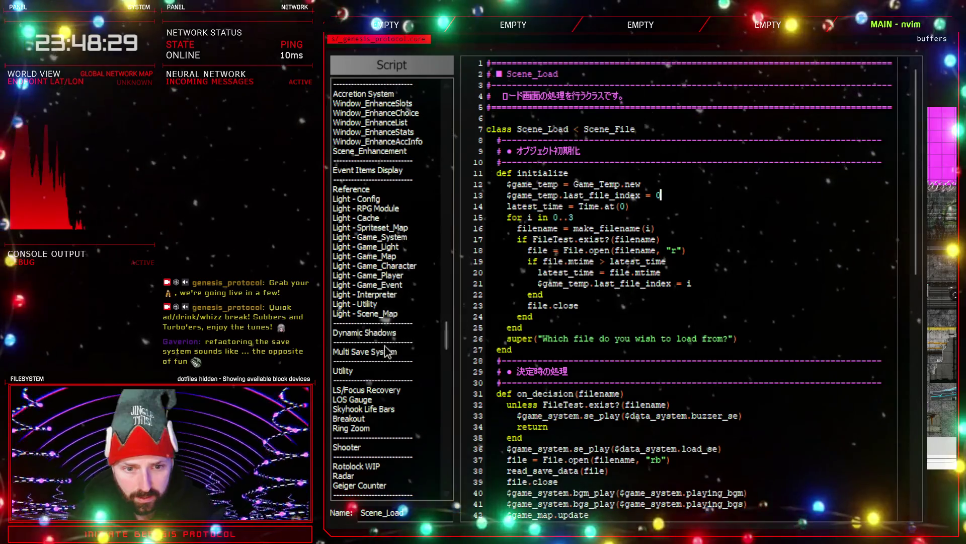
{"action": "left_click", "coordinate": [386, 351]}
{"action": "scroll", "coordinate": [647, 328], "scroll_direction": "up", "scroll_amount": 4}
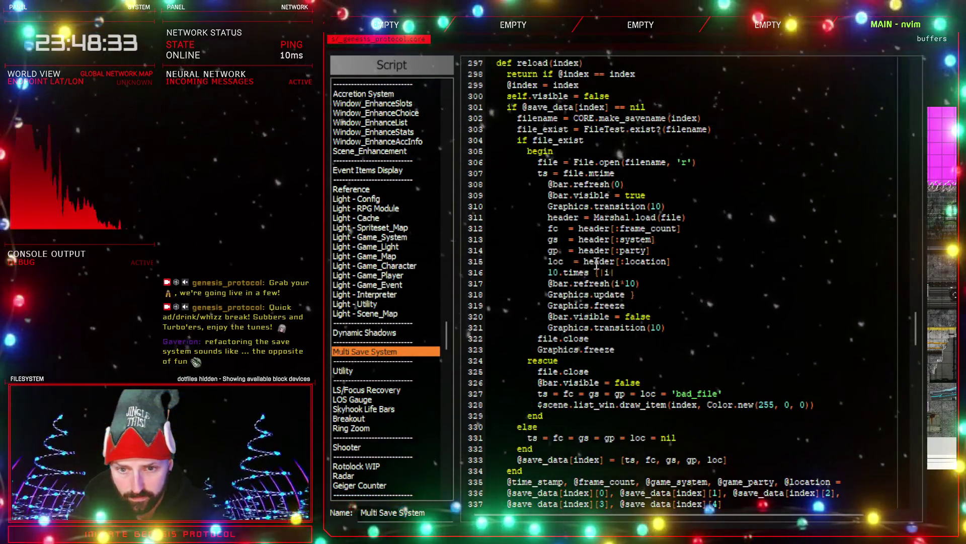
{"action": "left_click", "coordinate": [562, 272]}
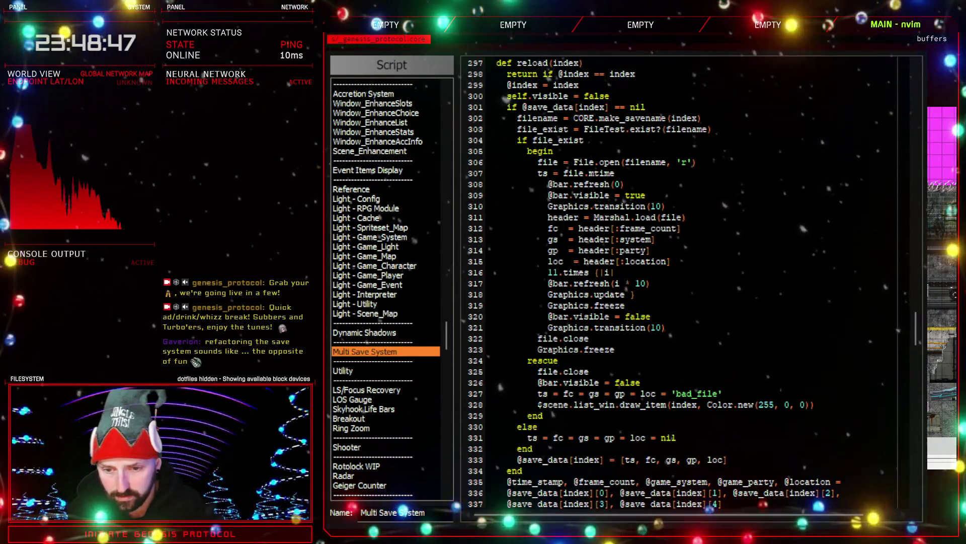
{"action": "key", "text": "Escape"}
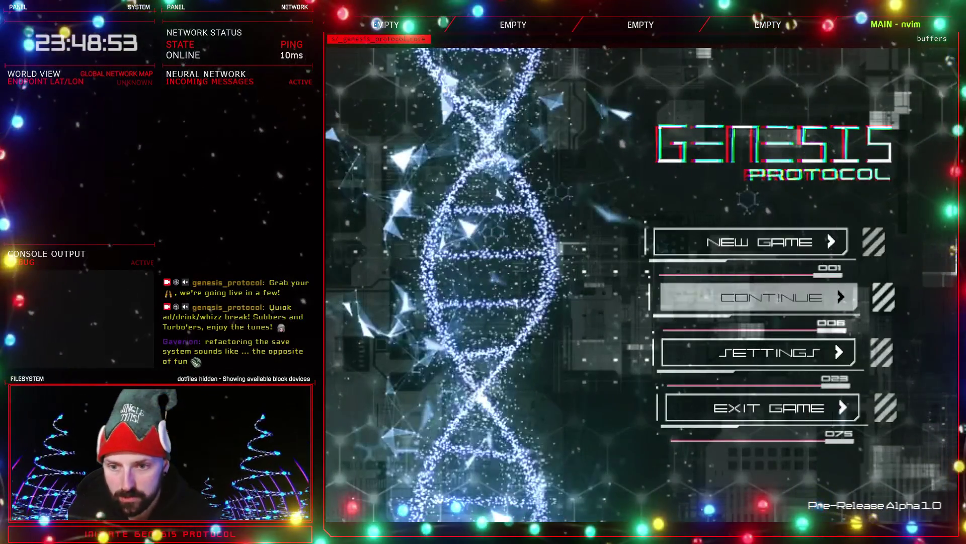
Step: Continue from the Vega 2 save in slot 1 and look through the game's settings
{"action": "key", "text": "Return"}
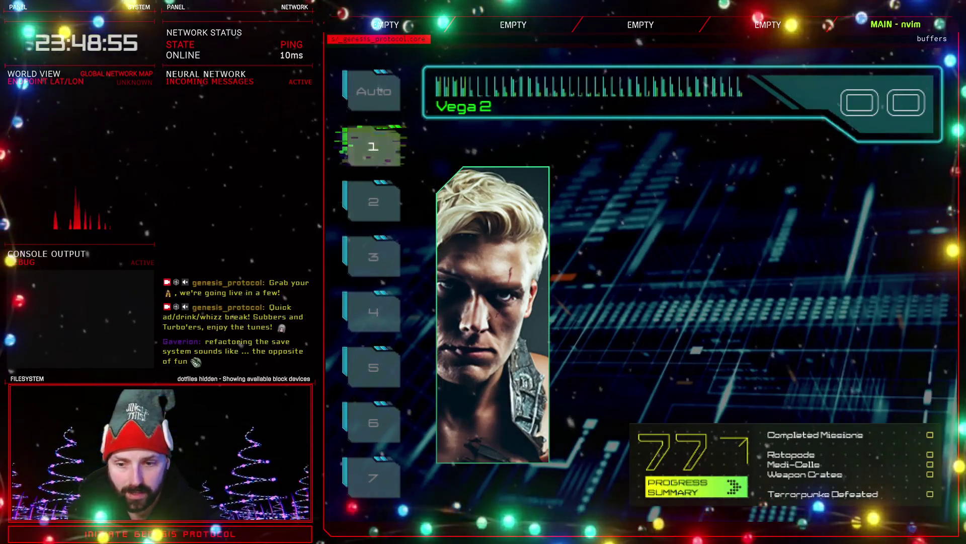
{"action": "key", "text": "Return"}
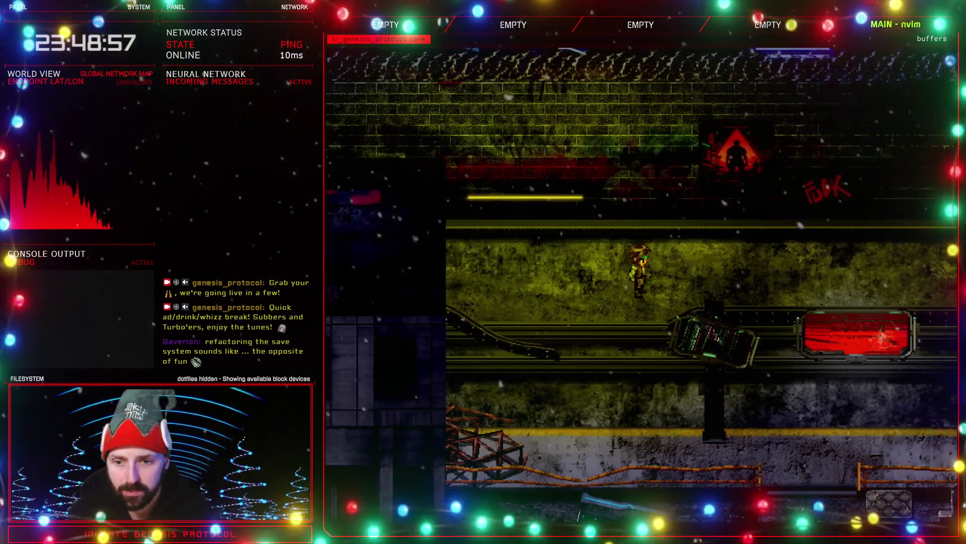
{"action": "key", "text": "Escape"}
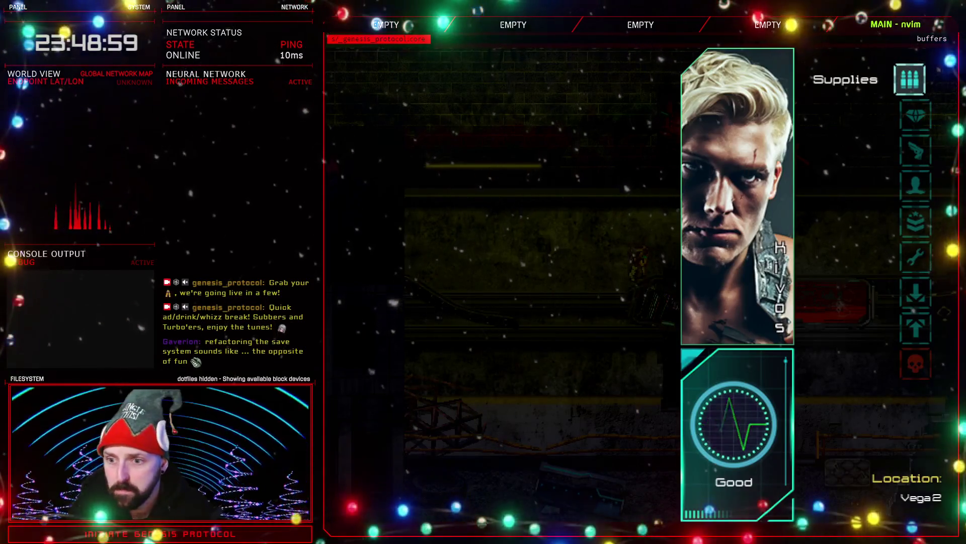
{"action": "key", "text": "Return"}
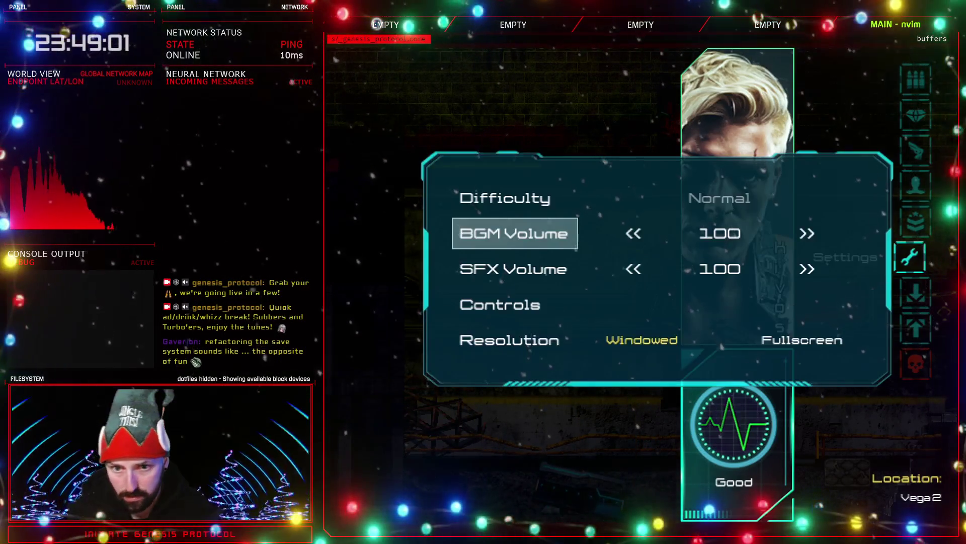
{"action": "key", "text": "Escape"}
{"action": "key", "text": "Return"}
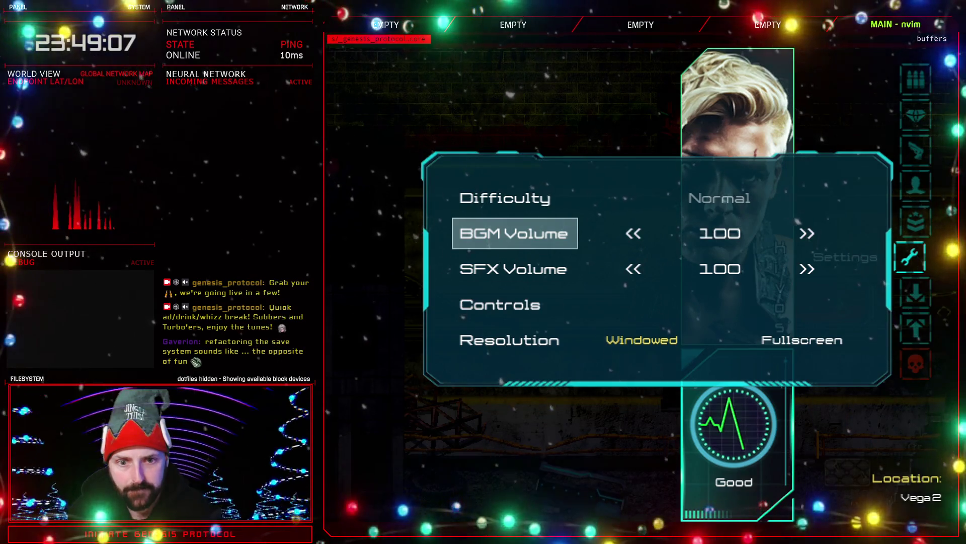
{"action": "key", "text": "Escape"}
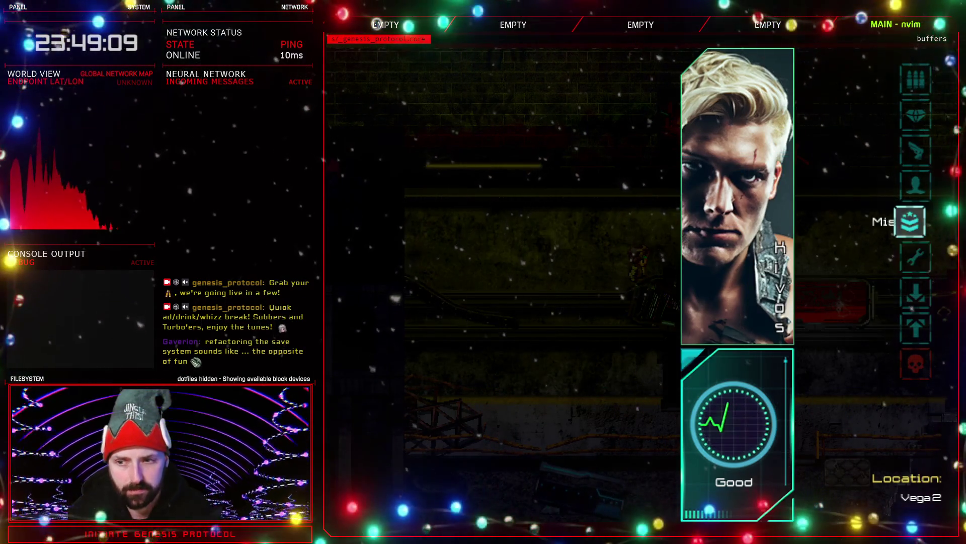
Step: View the Strange Sights mission and completed missions list, then exit the game
{"action": "key", "text": "Return"}
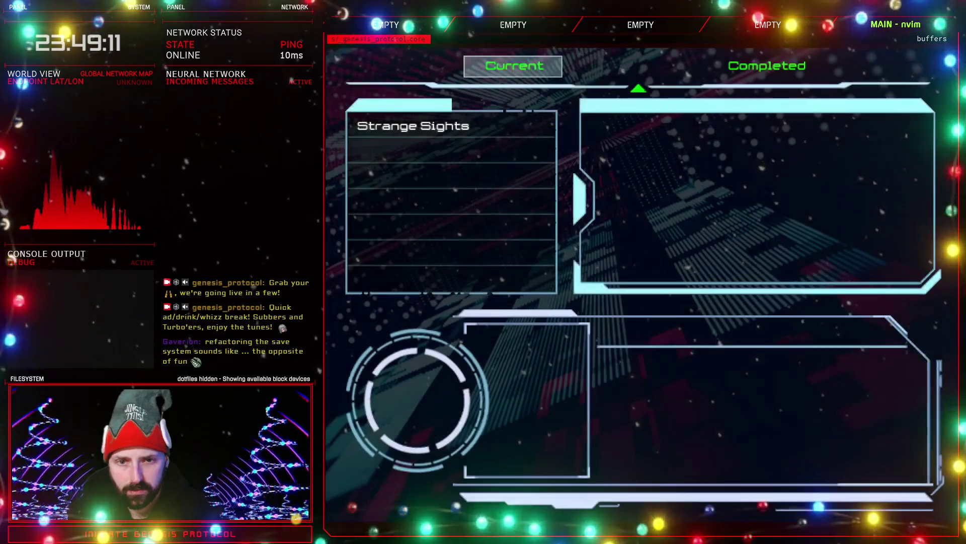
{"action": "key", "text": "Return"}
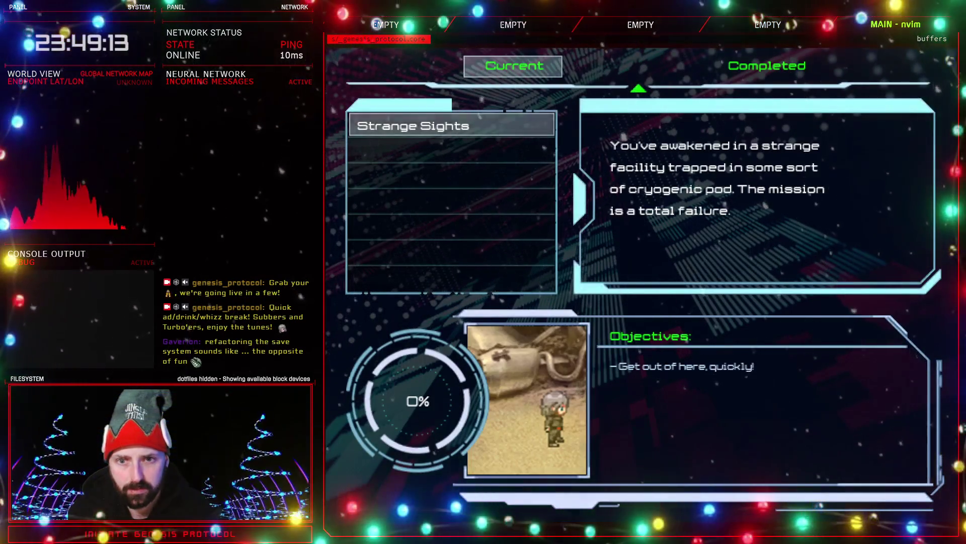
{"action": "key", "text": "Right"}
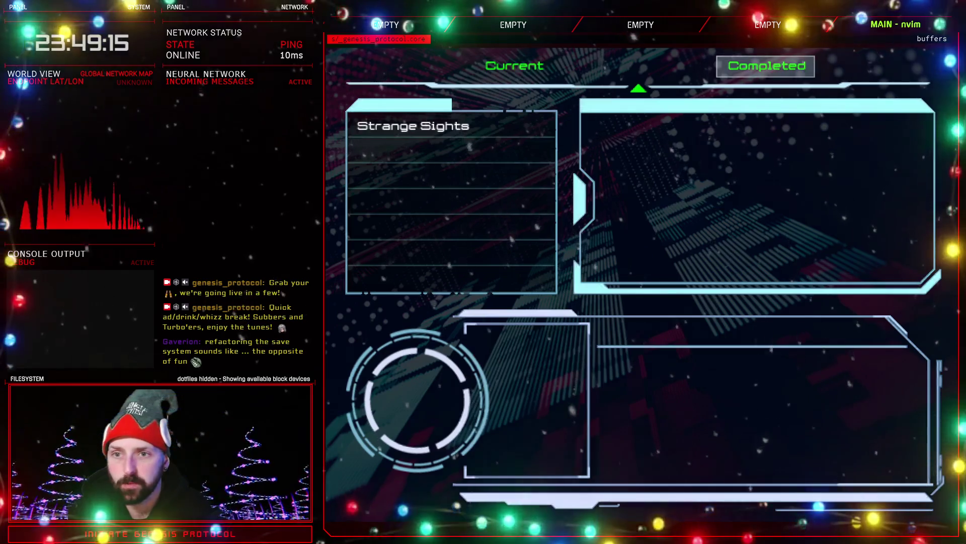
{"action": "key", "text": "Left"}
{"action": "key", "text": "Escape"}
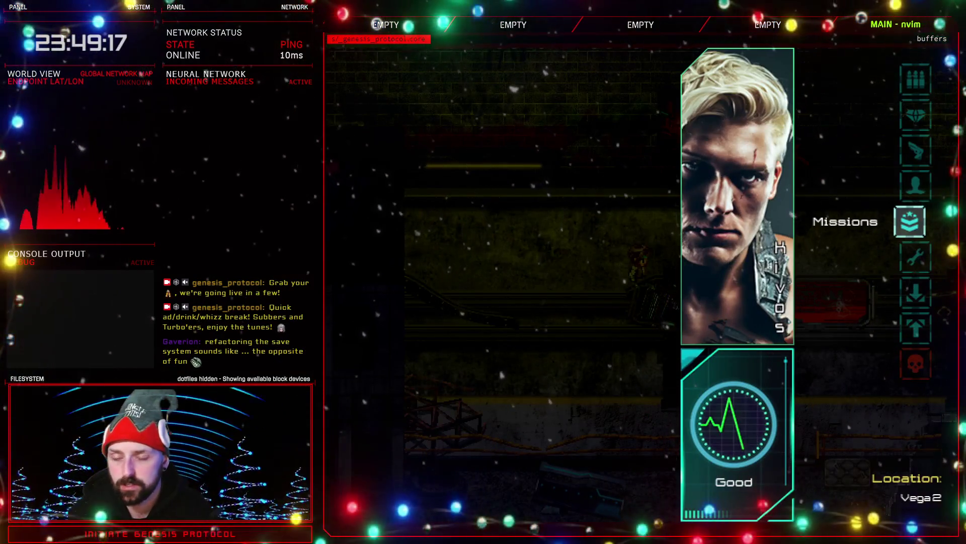
{"action": "key", "text": "Down"}
{"action": "key", "text": "Down"}
{"action": "key", "text": "Down"}
{"action": "key", "text": "Down"}
{"action": "key", "text": "Return"}
{"action": "key", "text": "Down"}
{"action": "key", "text": "Down"}
{"action": "key", "text": "Return"}
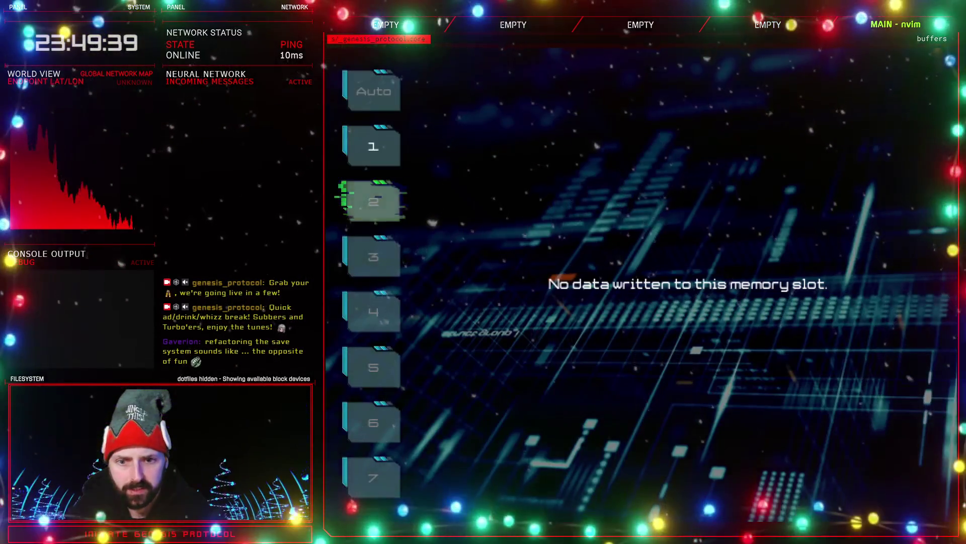
Step: Load slot 1, reopen the save screen, and answer No to overwriting slot 1
{"action": "left_click", "coordinate": [373, 146]}
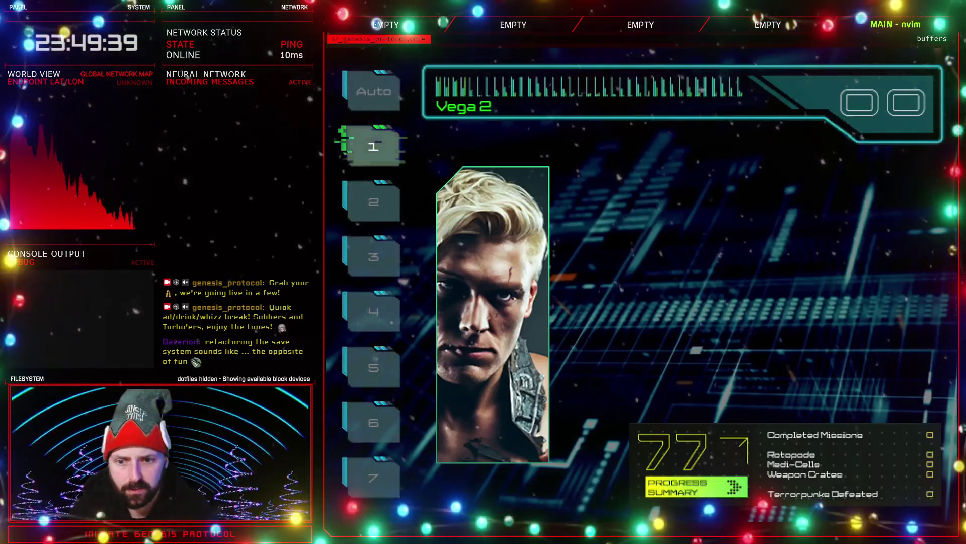
{"action": "key", "text": "Return"}
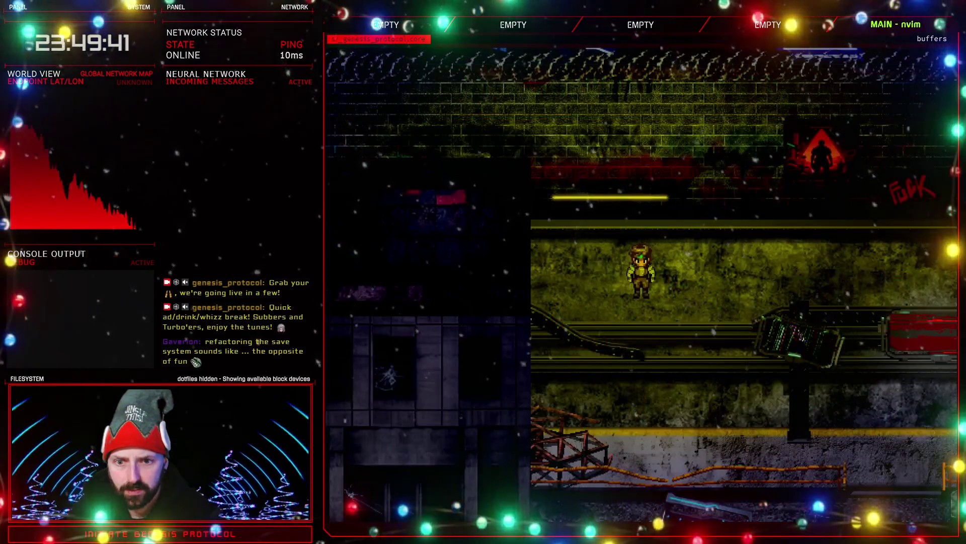
{"action": "key", "text": "Up"}
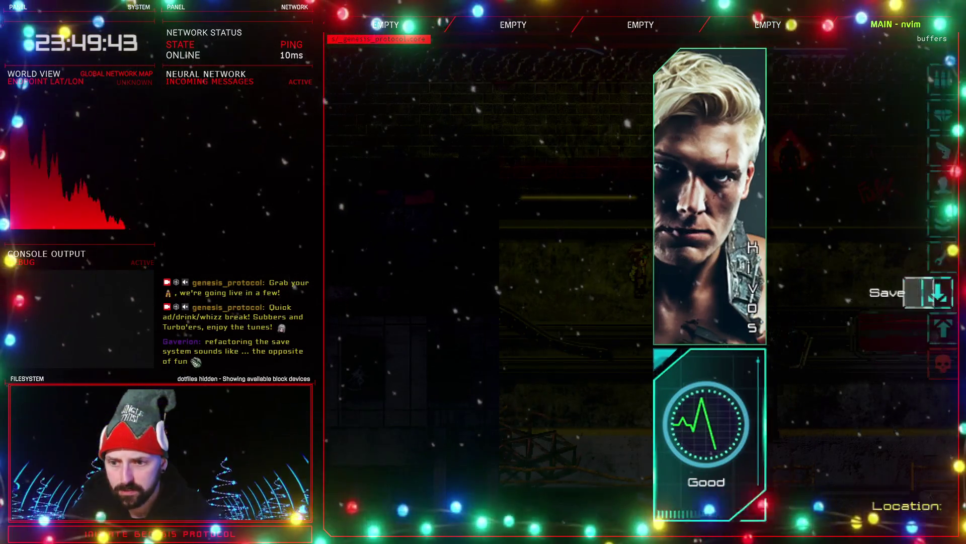
{"action": "key", "text": "Return"}
{"action": "key", "text": "Up"}
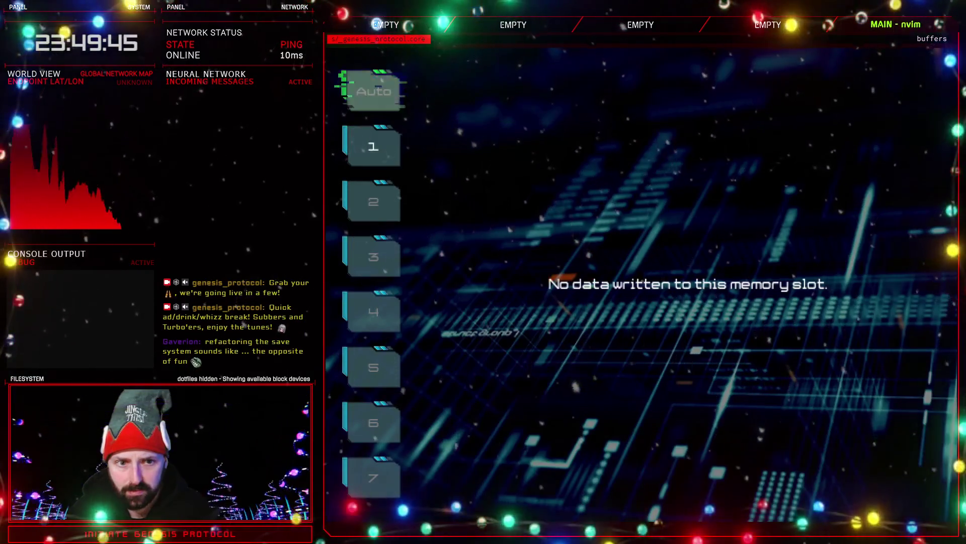
{"action": "key", "text": "Down"}
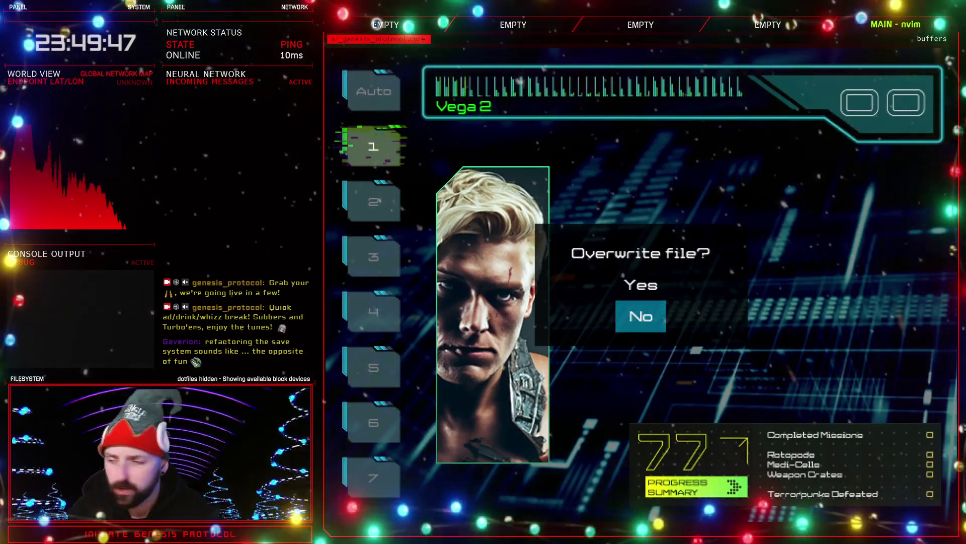
{"action": "key", "text": "Return"}
Step: Leave the save screen and quit through Quit > Exit Game
{"action": "key", "text": "Escape"}
{"action": "key", "text": "Down"}
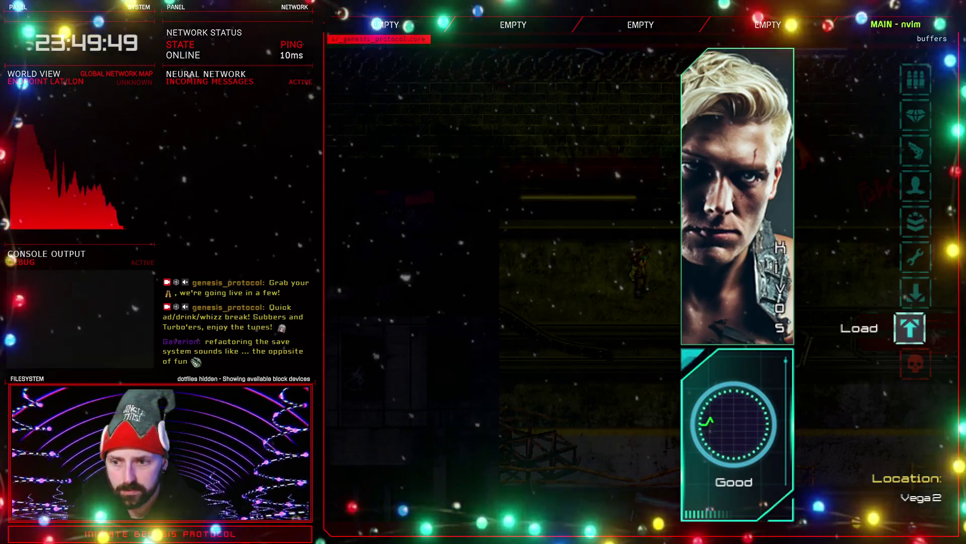
{"action": "key", "text": "Down"}
{"action": "key", "text": "Return"}
{"action": "key", "text": "Down"}
{"action": "key", "text": "Down"}
{"action": "key", "text": "Return"}
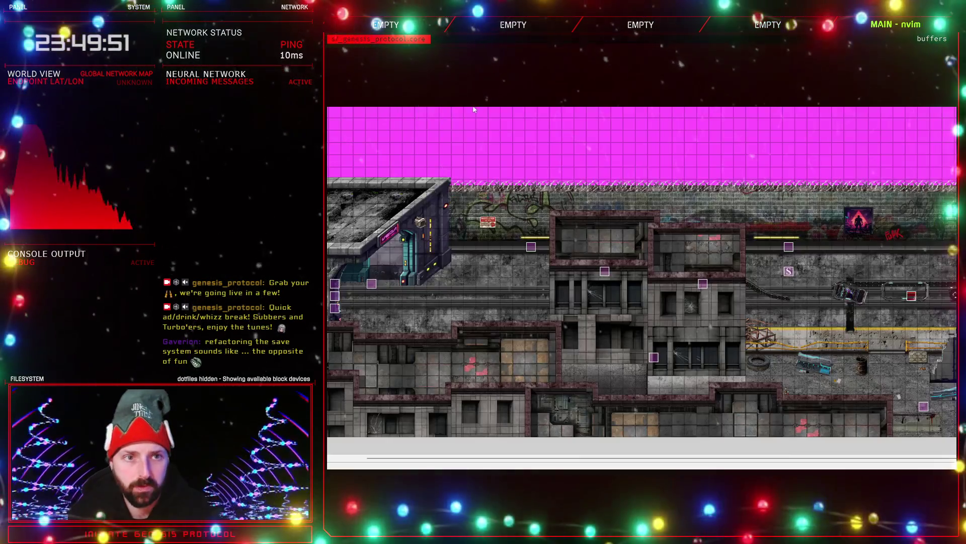
Step: In Scene_Save, search for 'def write_save_data' from its write_save_data(file) call
{"action": "key", "text": "F11"}
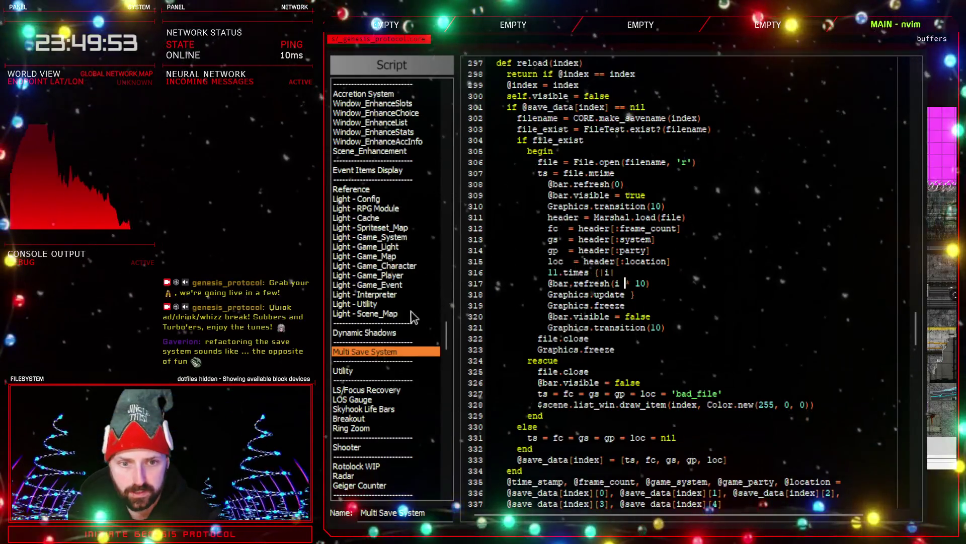
{"action": "scroll", "coordinate": [412, 317], "scroll_direction": "up", "scroll_amount": 15}
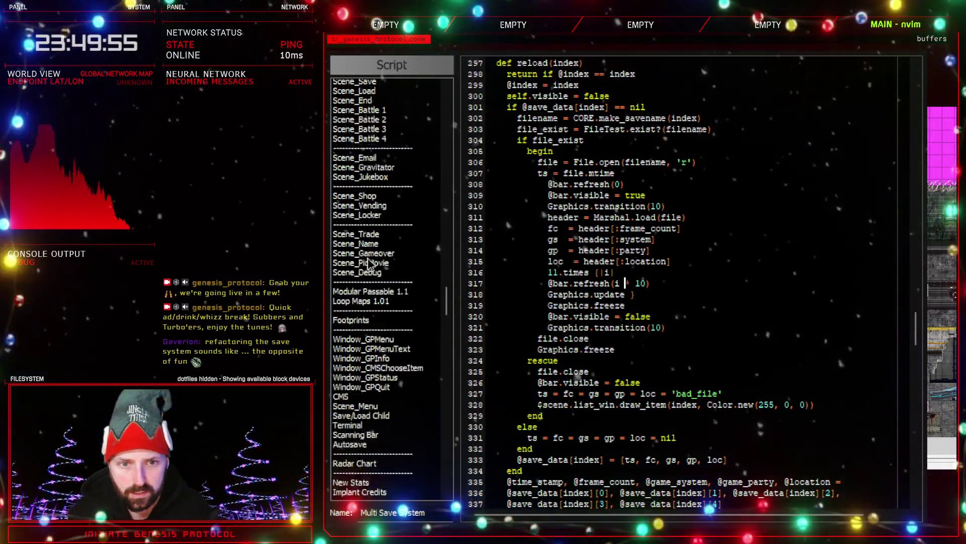
{"action": "scroll", "coordinate": [369, 262], "scroll_direction": "up", "scroll_amount": 10}
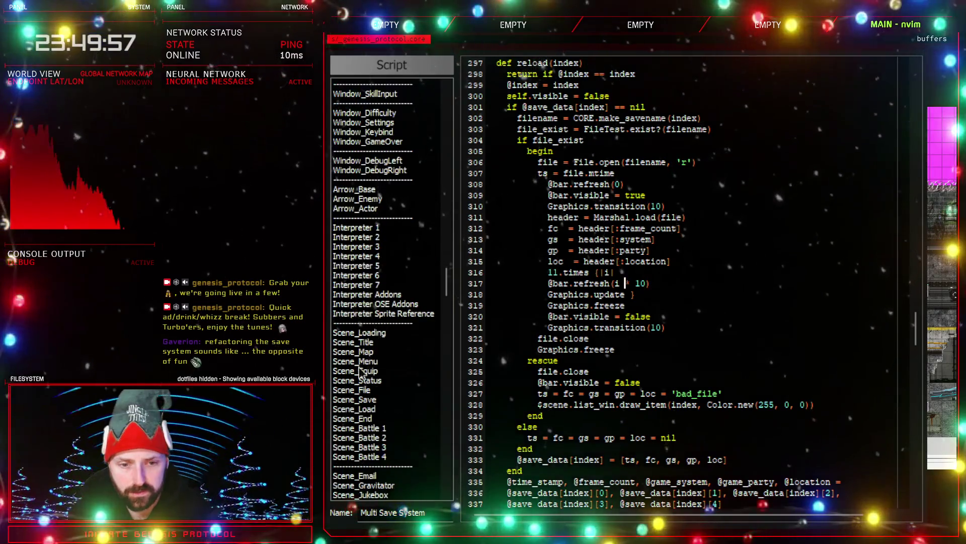
{"action": "left_click", "coordinate": [358, 399]}
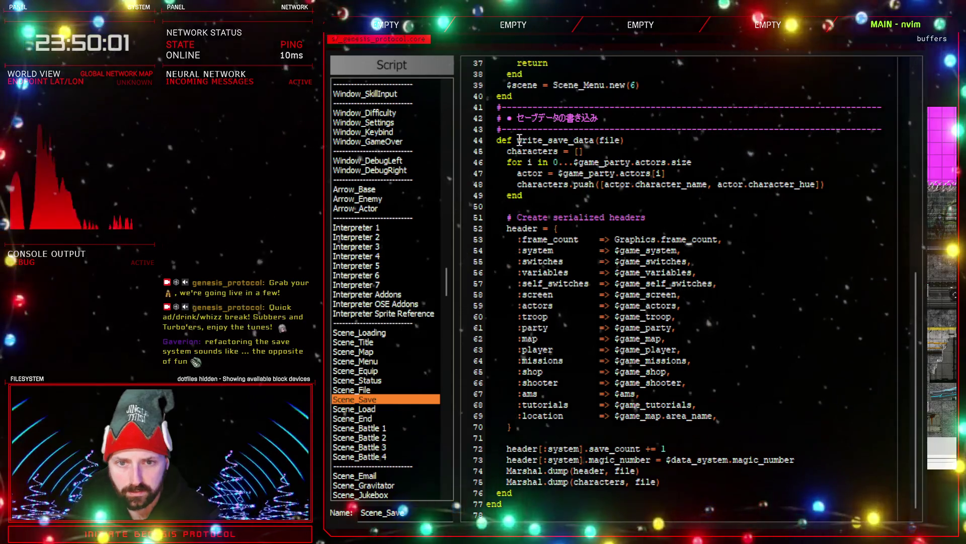
{"action": "left_click_drag", "start_coordinate": [517, 139], "coordinate": [624, 139]}
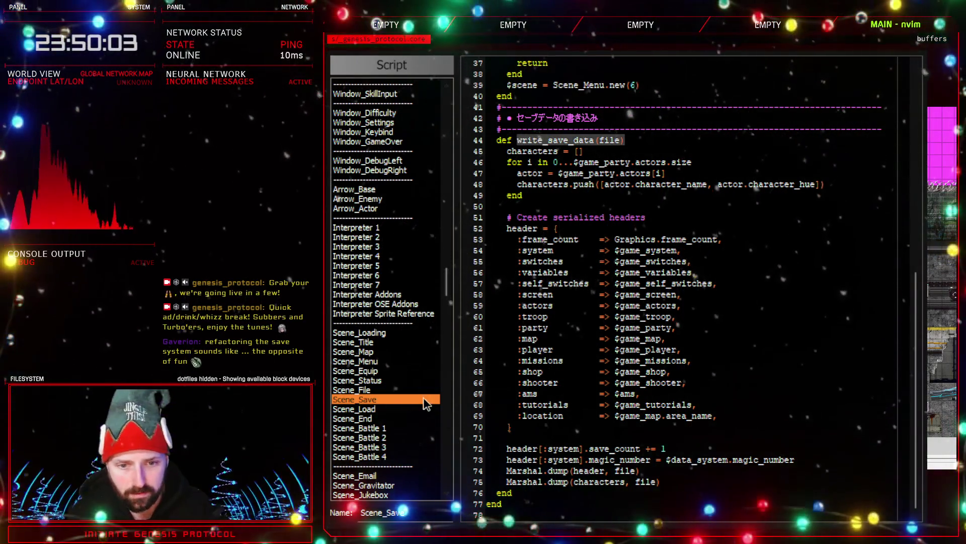
{"action": "key", "text": "ctrl+f"}
{"action": "type", "text": "def"}
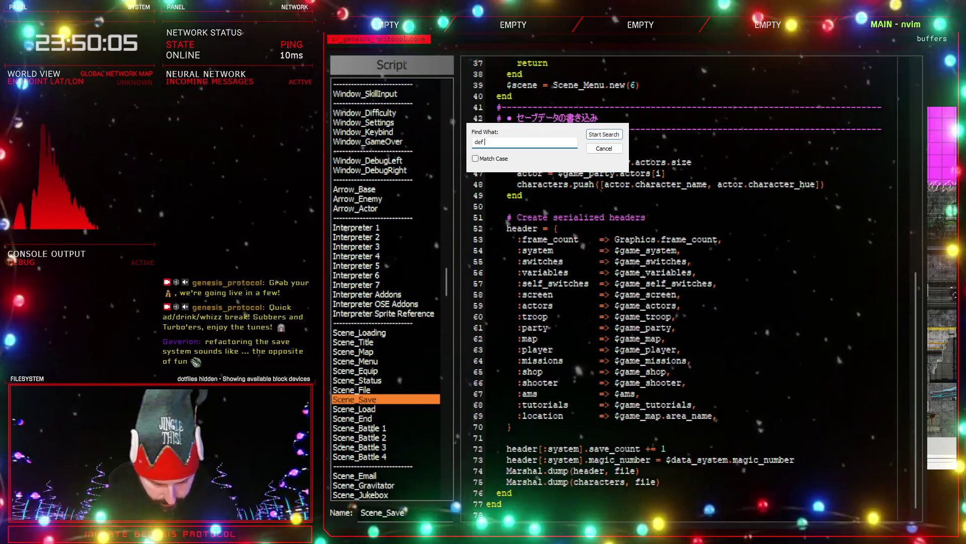
{"action": "type", "text": " write_save_data"}
{"action": "key", "text": "Return"}
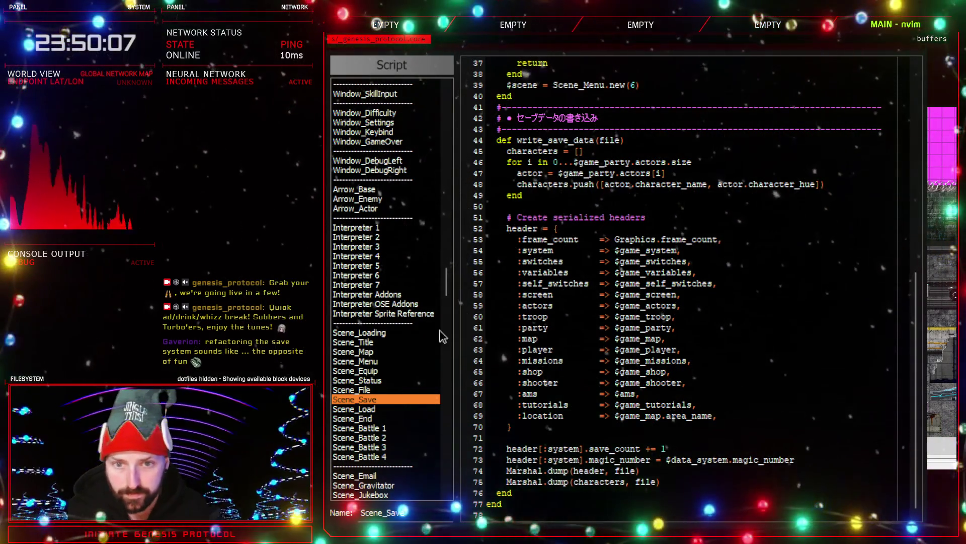
Step: Search all scripts for Scene_Autosave from Interpreter Addons and jump to its class in Autosave
{"action": "double_click", "coordinate": [563, 297]}
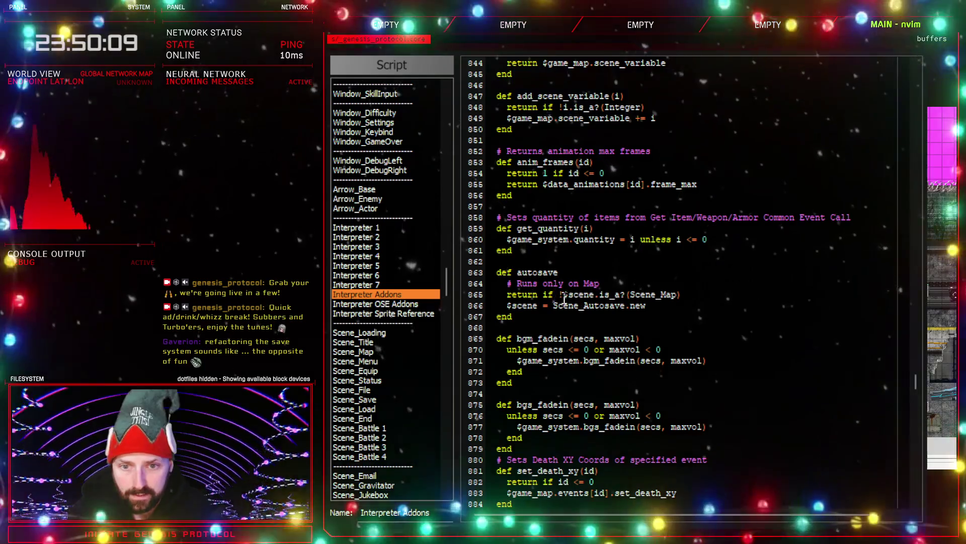
{"action": "left_click_drag", "start_coordinate": [507, 306], "coordinate": [654, 306]}
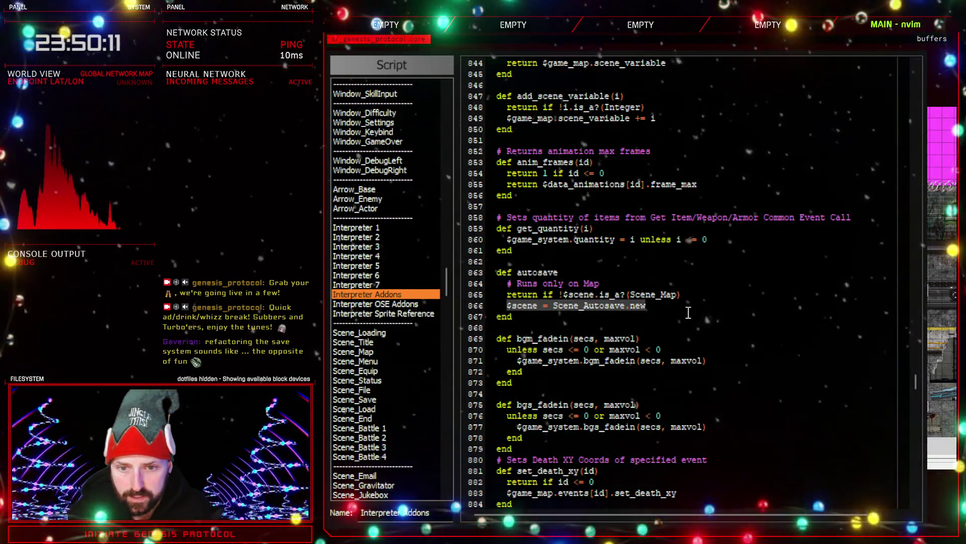
{"action": "left_click", "coordinate": [593, 305]}
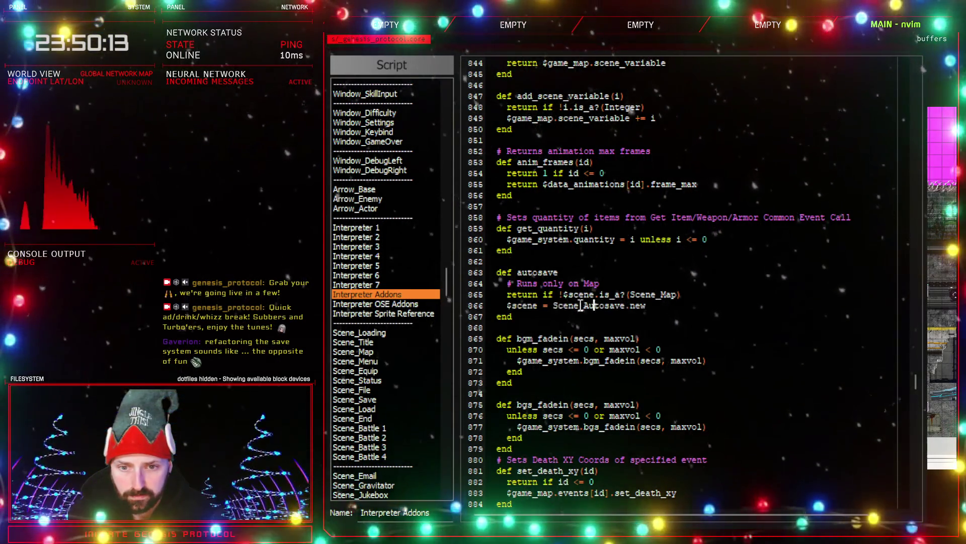
{"action": "double_click", "coordinate": [584, 306]}
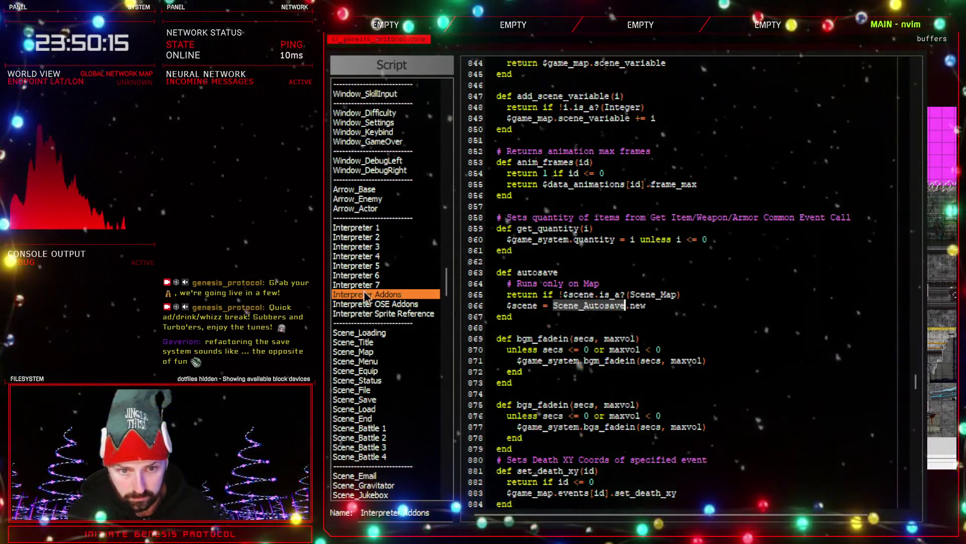
{"action": "left_click", "coordinate": [676, 347]}
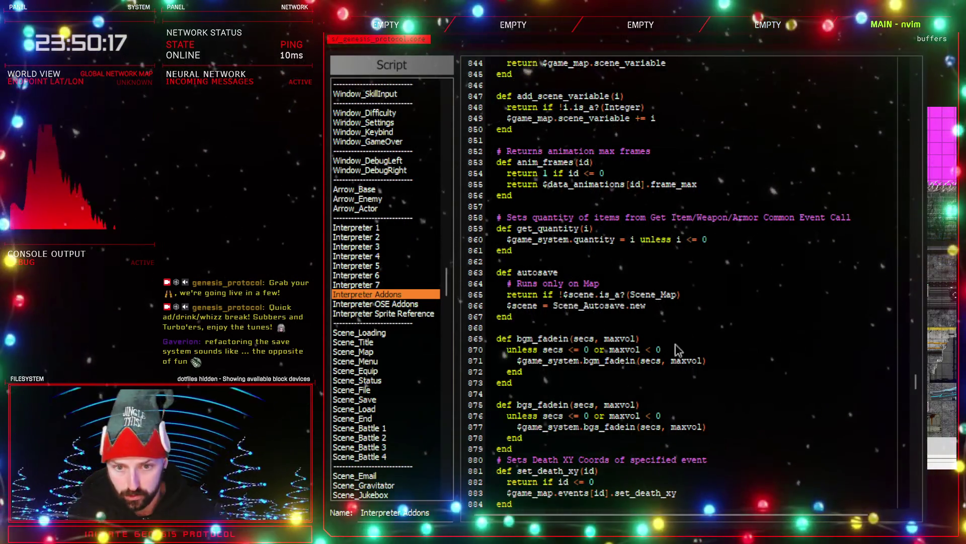
{"action": "key", "text": "ctrl+shift+f"}
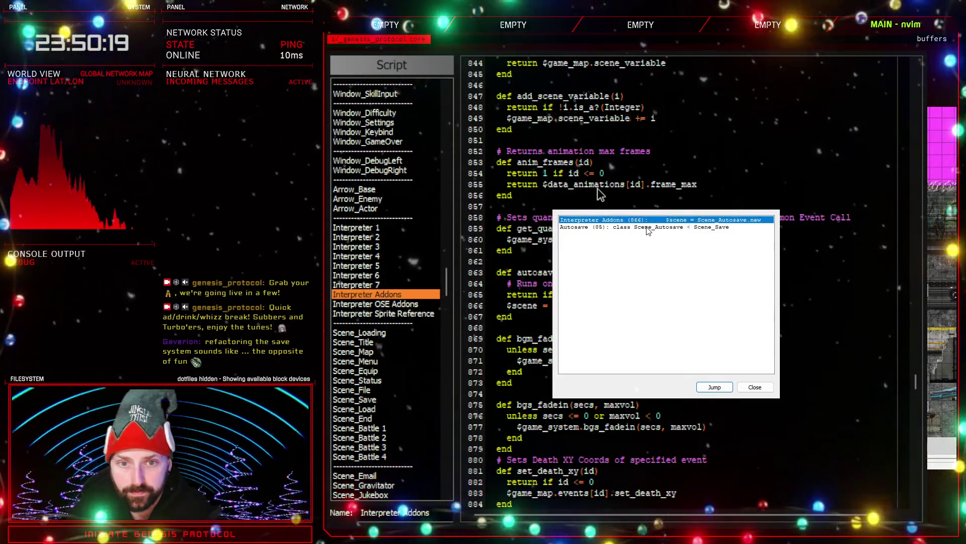
{"action": "double_click", "coordinate": [647, 227]}
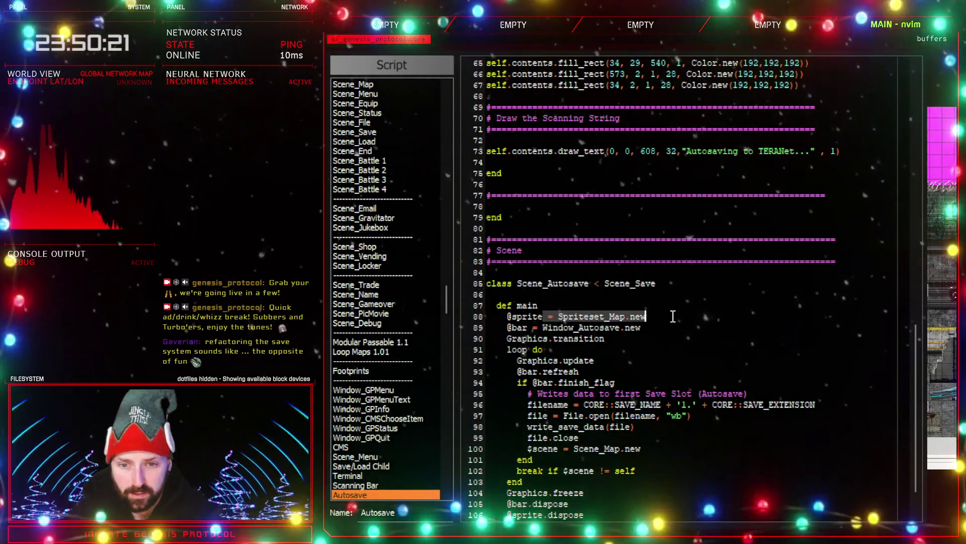
Step: Review Scene_Autosave's lines 88–100: Window_Autosave creation, write_save_data(file) and Scene_Map.new
{"action": "scroll", "coordinate": [673, 316], "scroll_direction": "down", "scroll_amount": 2}
{"action": "left_click", "coordinate": [527, 284]}
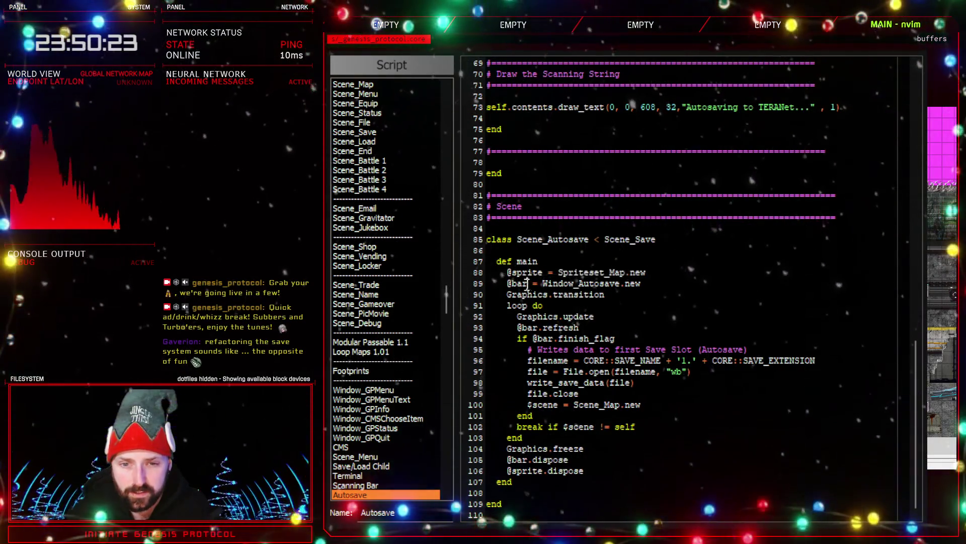
{"action": "left_click_drag", "start_coordinate": [527, 284], "coordinate": [669, 284]}
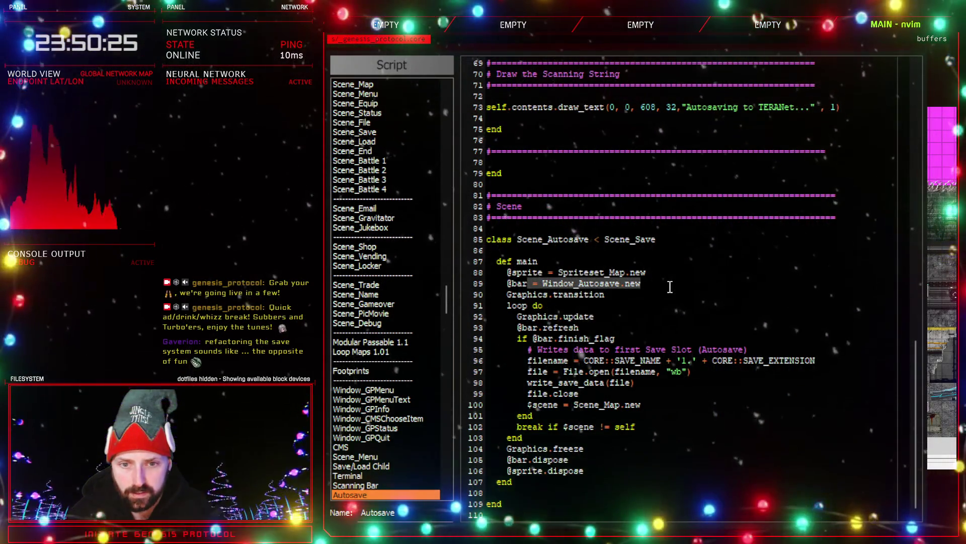
{"action": "scroll", "coordinate": [670, 287], "scroll_direction": "up", "scroll_amount": 15}
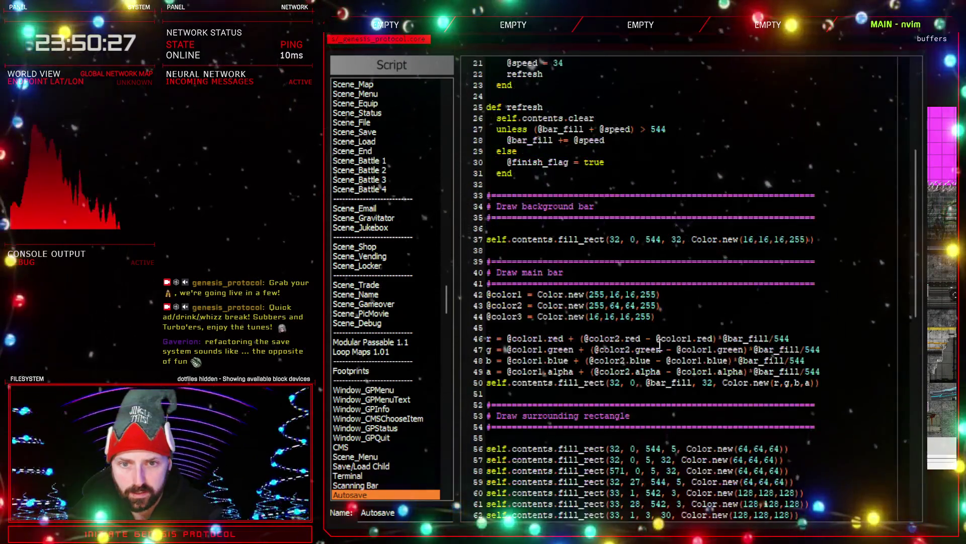
{"action": "scroll", "coordinate": [659, 345], "scroll_direction": "up", "scroll_amount": 7}
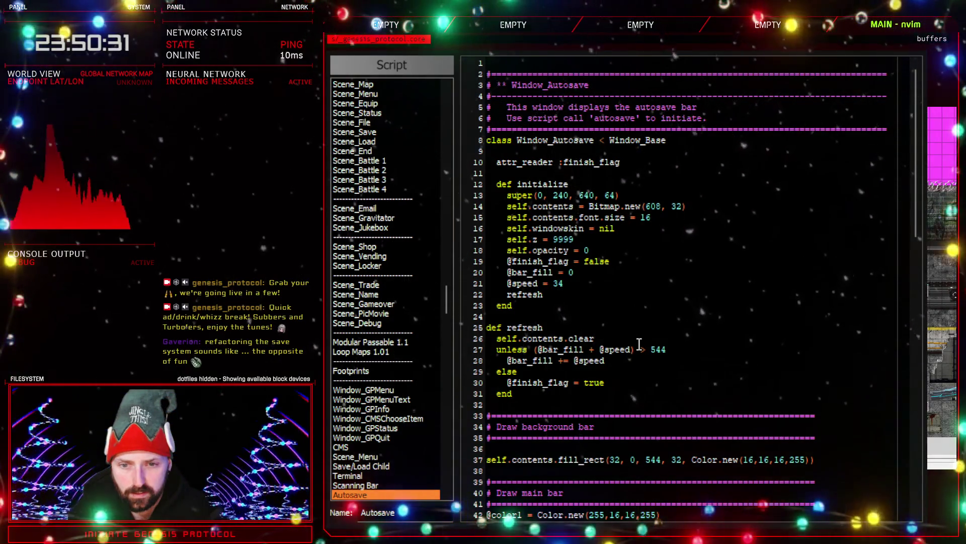
{"action": "scroll", "coordinate": [640, 344], "scroll_direction": "down", "scroll_amount": 20}
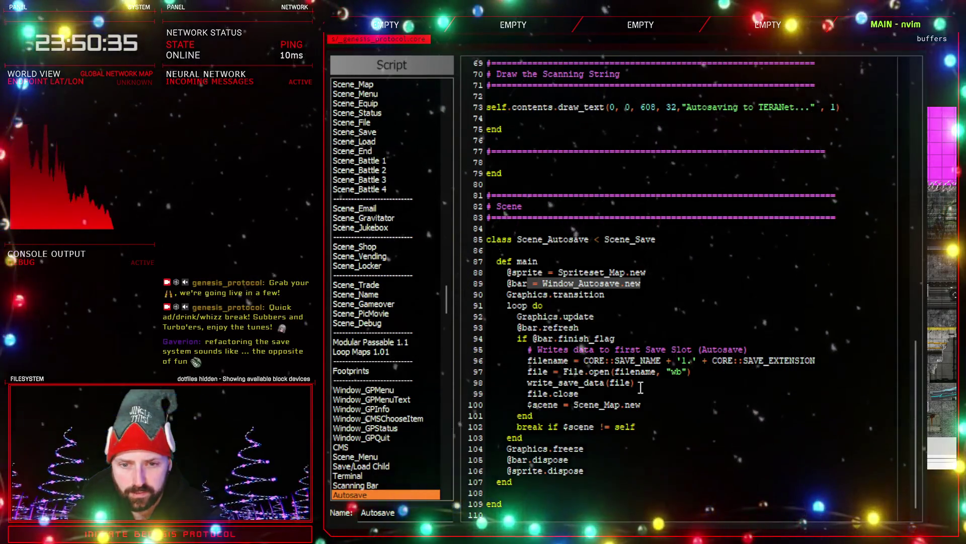
{"action": "left_click_drag", "start_coordinate": [641, 388], "coordinate": [532, 383]}
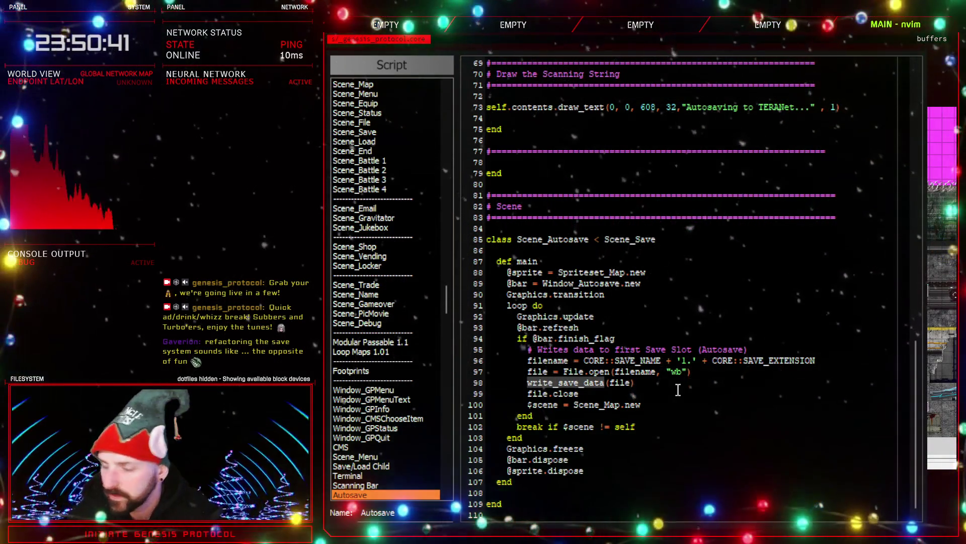
{"action": "left_click", "coordinate": [665, 384]}
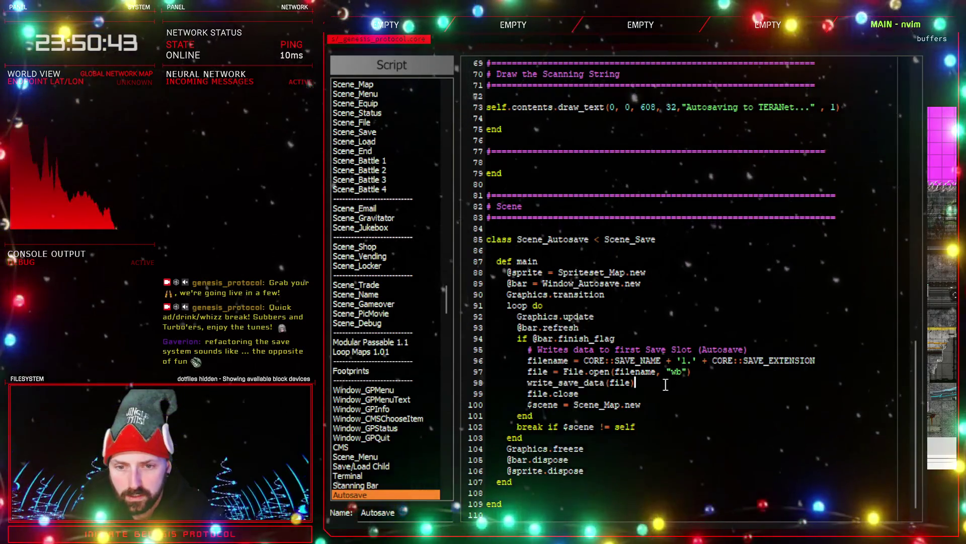
{"action": "left_click", "coordinate": [598, 390]}
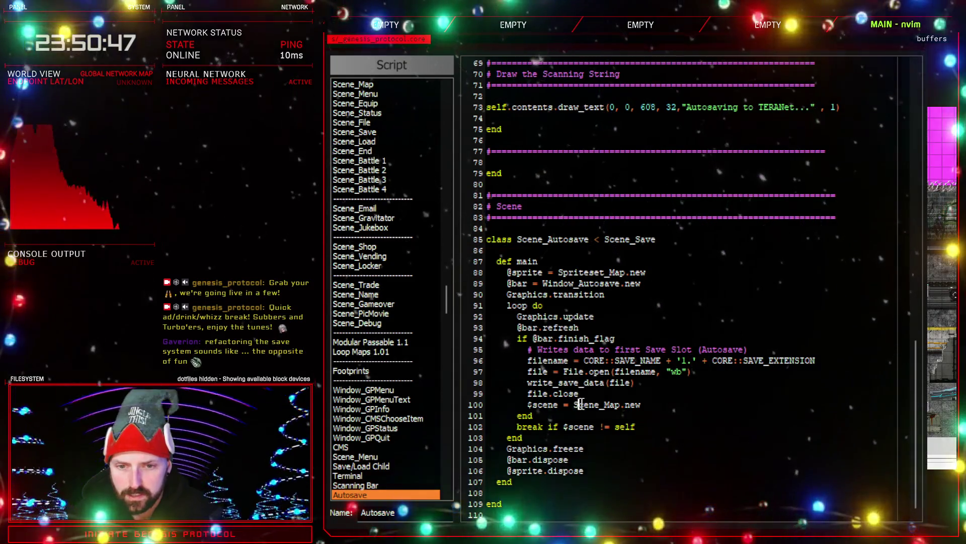
{"action": "double_click", "coordinate": [580, 404]}
{"action": "left_click", "coordinate": [687, 404]}
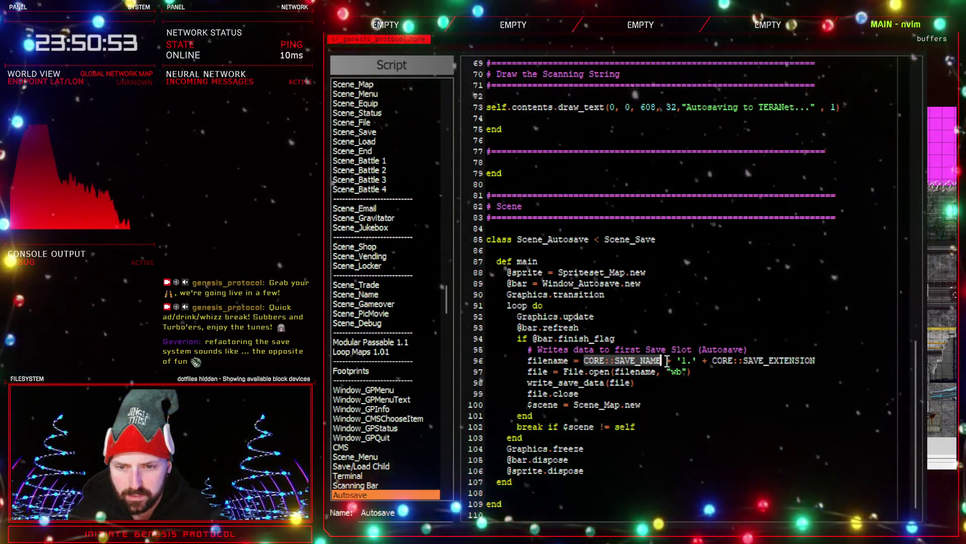
Step: Inspect CORE::SAVE_EXTENSION in the filename line, then start a playtest with F12
{"action": "left_click_drag", "start_coordinate": [816, 359], "coordinate": [712, 360]}
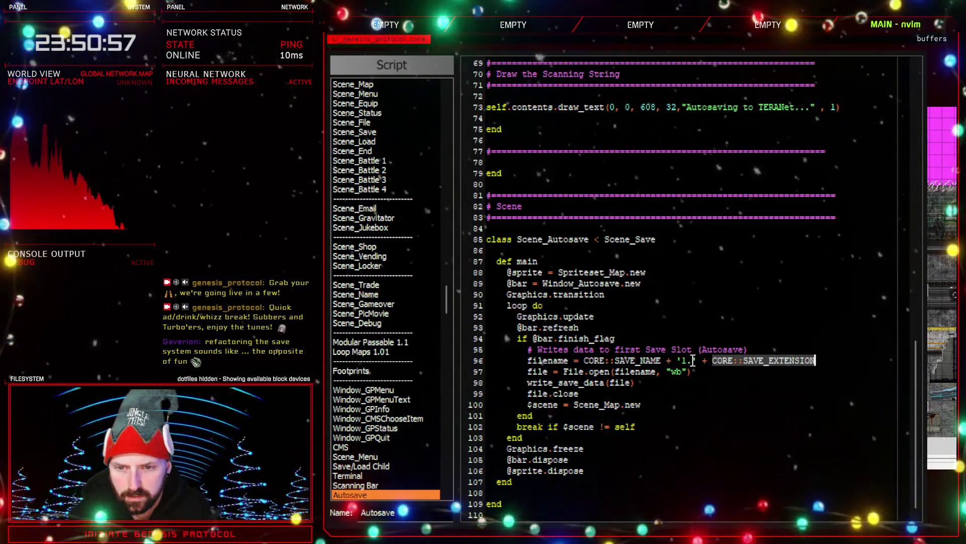
{"action": "left_click", "coordinate": [690, 361]}
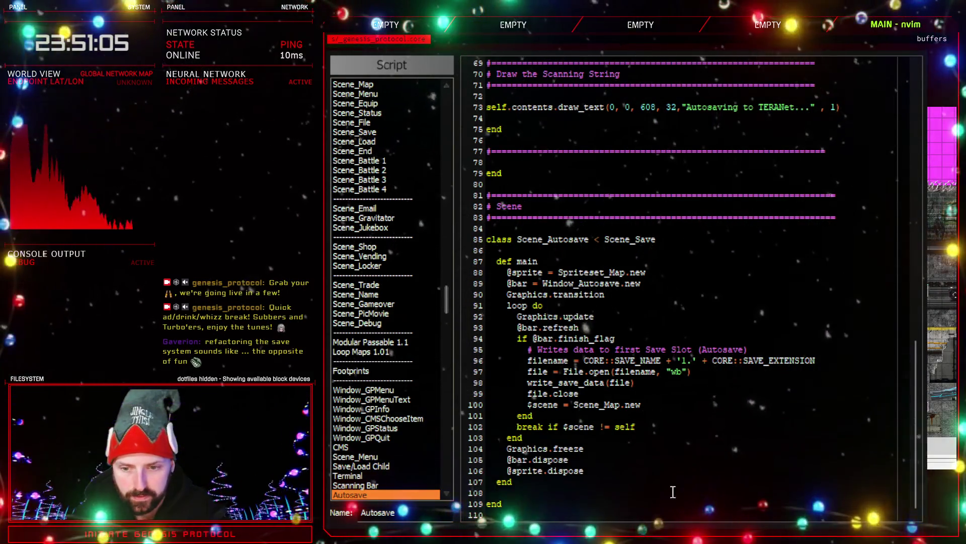
{"action": "key", "text": "F12"}
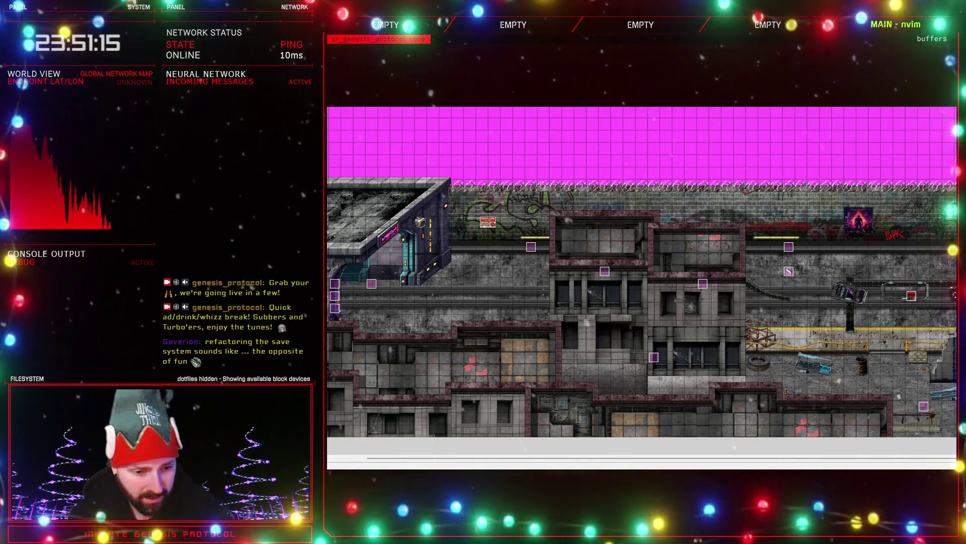
Step: Close the playtest and select TODO lines 17–18 about dimming Continue without saves
{"action": "key", "text": "alt+F4"}
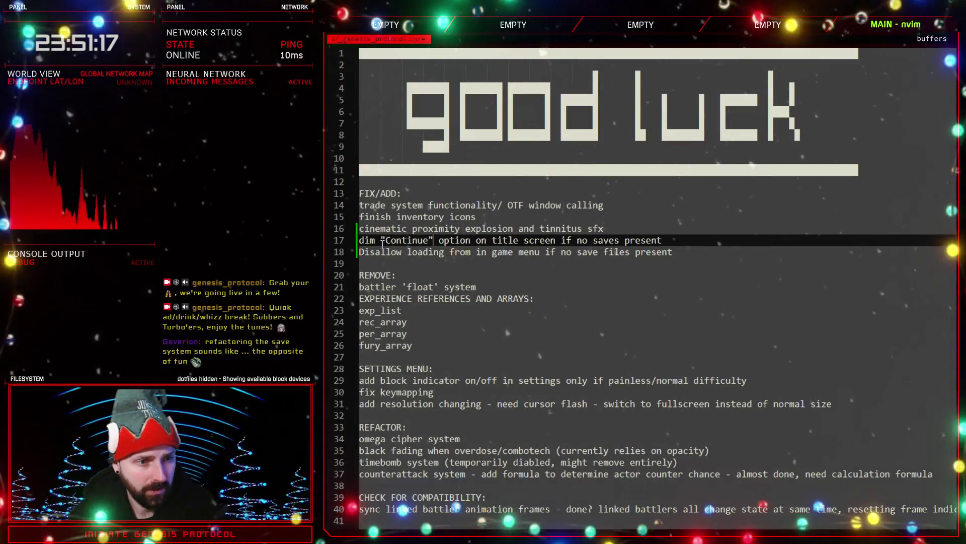
{"action": "left_click", "coordinate": [367, 252]}
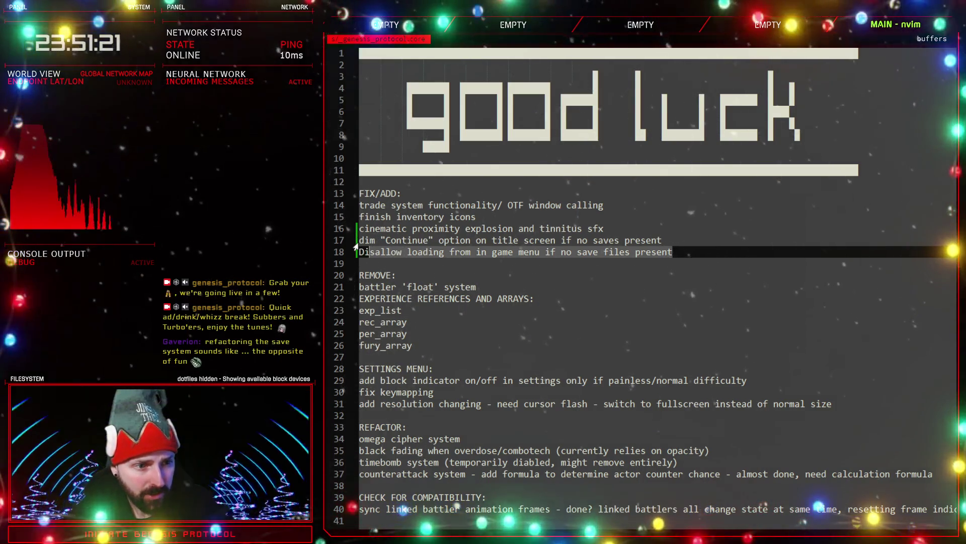
{"action": "mouse_move", "coordinate": [366, 240]}
{"action": "left_mouse_down"}
{"action": "mouse_move", "coordinate": [599, 229]}
{"action": "mouse_move", "coordinate": [686, 250]}
{"action": "left_mouse_up"}
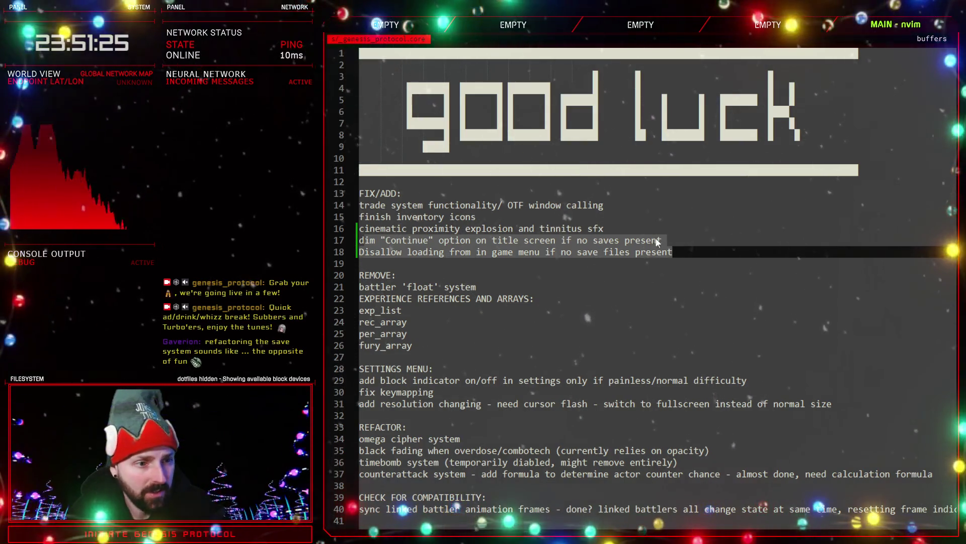
{"action": "left_click", "coordinate": [426, 240]}
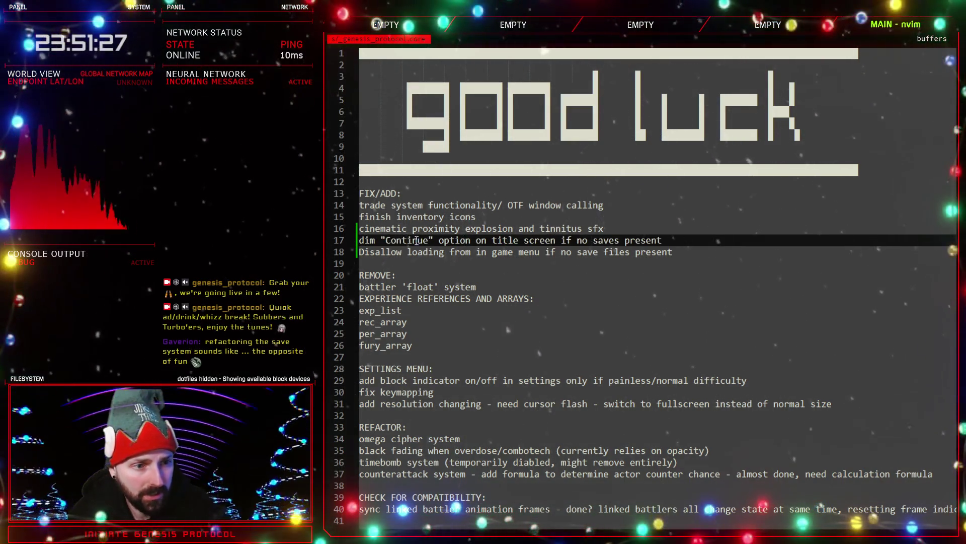
{"action": "key", "text": "F5"}
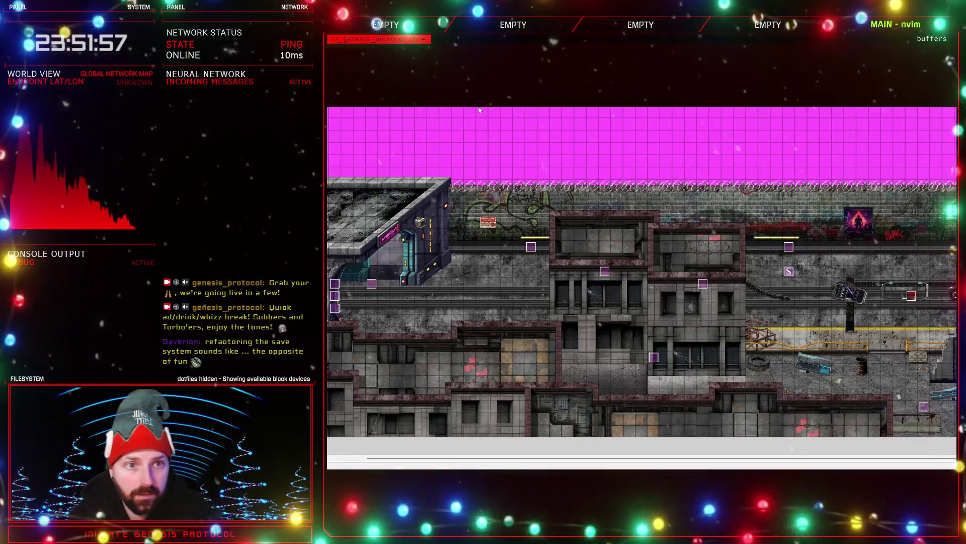
Step: Switch from the running playtest back to the Script Editor's Autosave script
{"action": "key", "text": "alt+Tab"}
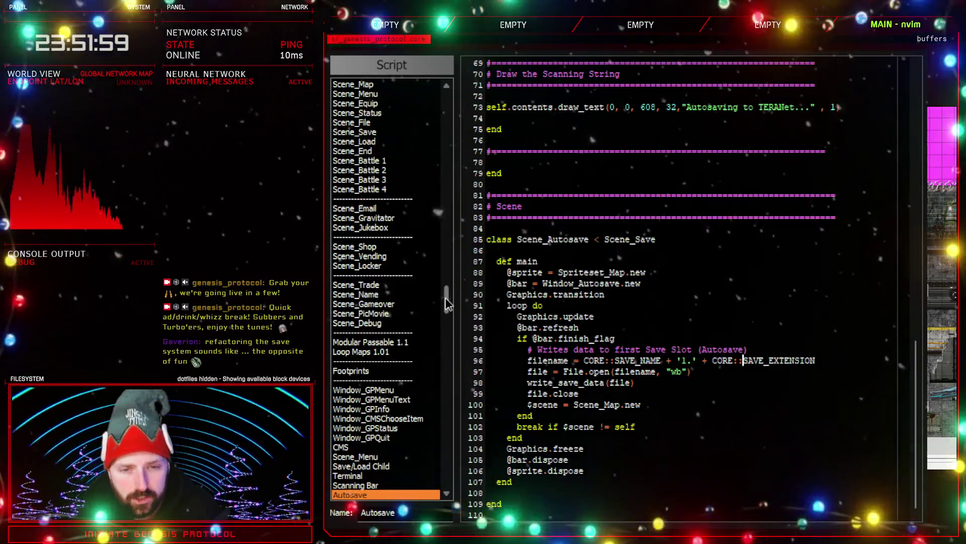
Step: Open Scene_Title and locate the save-check comments and loop around line 91
{"action": "scroll", "coordinate": [445, 298], "scroll_direction": "up", "scroll_amount": 5}
{"action": "mouse_move", "coordinate": [450, 289]}
{"action": "left_mouse_down"}
{"action": "mouse_move", "coordinate": [449, 302]}
{"action": "mouse_move", "coordinate": [451, 259]}
{"action": "mouse_move", "coordinate": [451, 298]}
{"action": "left_mouse_up"}
{"action": "left_click", "coordinate": [354, 151]}
{"action": "scroll", "coordinate": [675, 363], "scroll_direction": "down", "scroll_amount": 20}
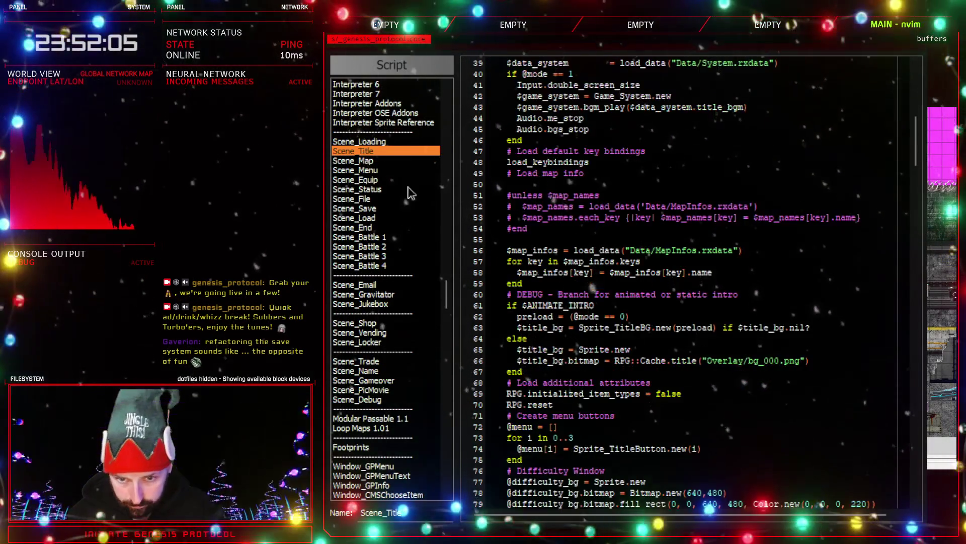
{"action": "scroll", "coordinate": [675, 363], "scroll_direction": "up", "scroll_amount": 4}
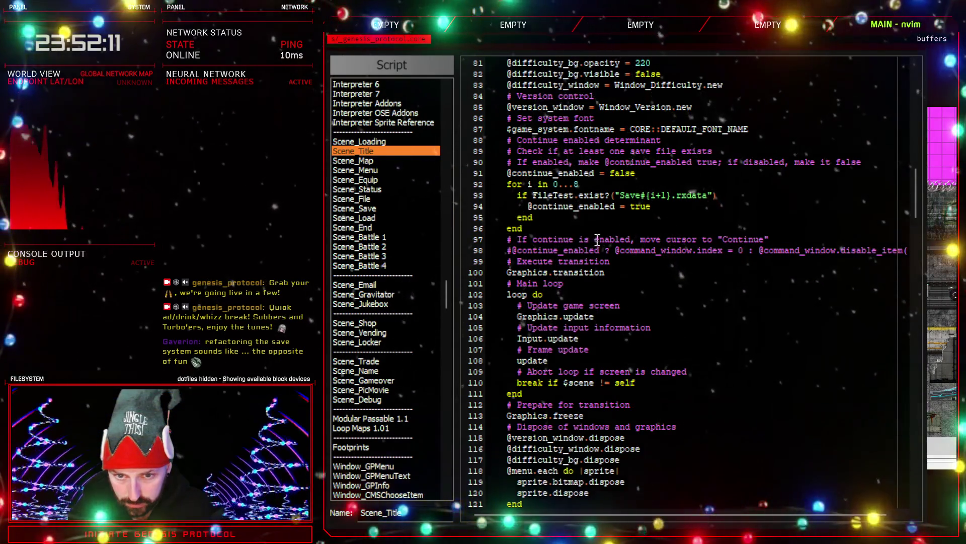
{"action": "scroll", "coordinate": [658, 381], "scroll_direction": "down", "scroll_amount": 10}
{"action": "scroll", "coordinate": [673, 395], "scroll_direction": "up", "scroll_amount": 10}
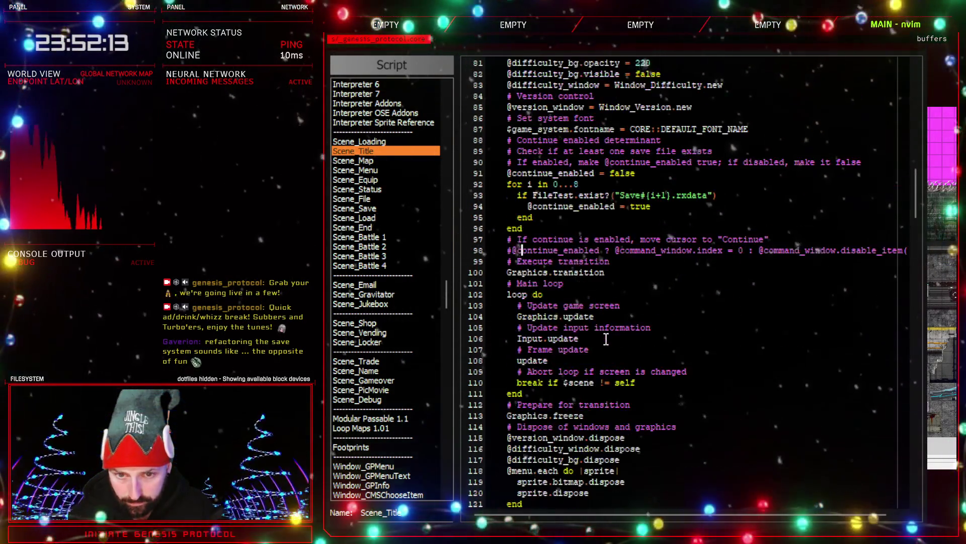
{"action": "left_click_drag", "start_coordinate": [514, 250], "coordinate": [599, 250]}
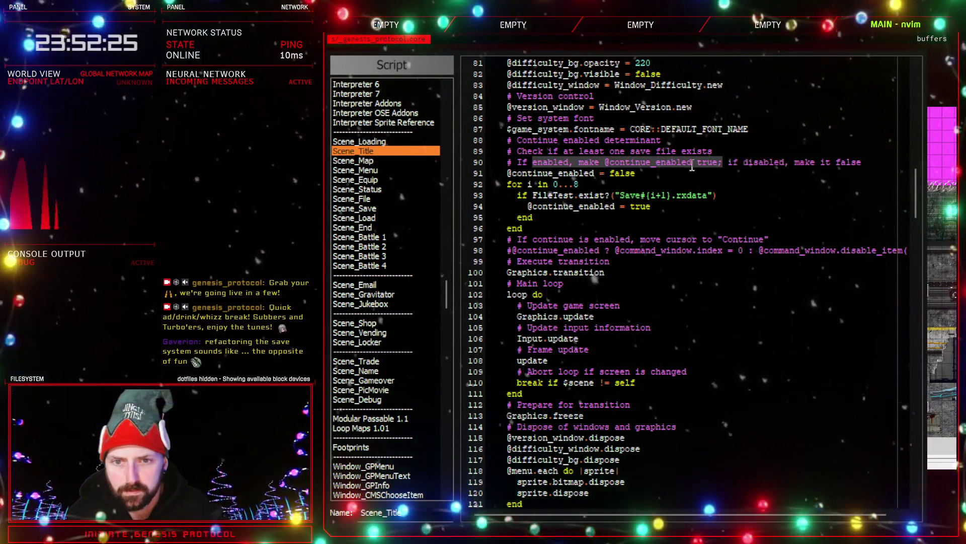
{"action": "left_click_drag", "start_coordinate": [630, 173], "coordinate": [647, 191]}
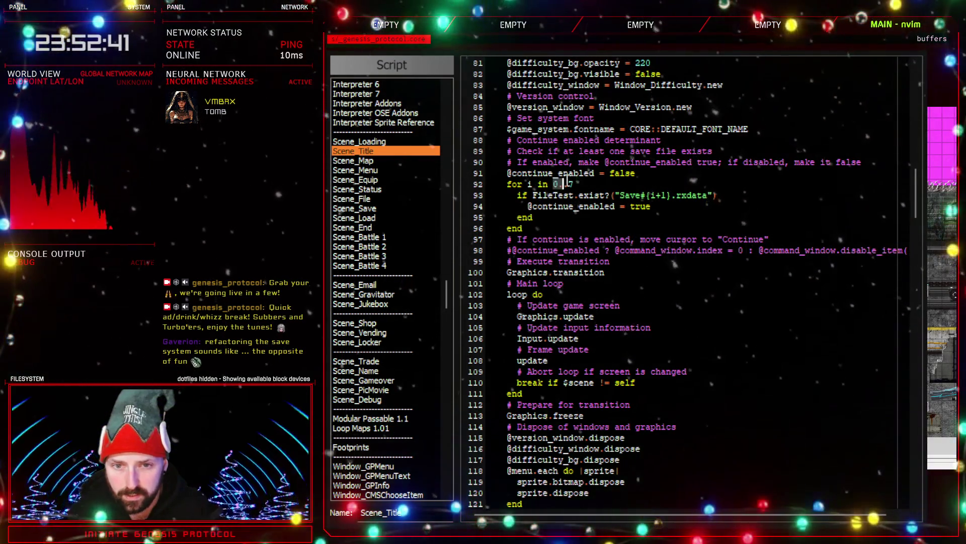
Step: Change the loop range 0..7 to 1..8 and remove +1 from the save filename
{"action": "type", "text": "c1..8"}
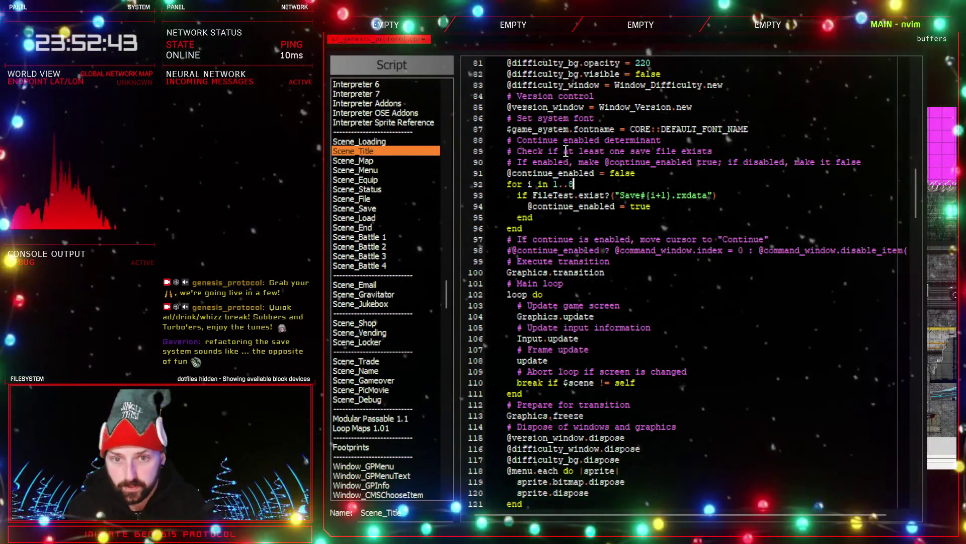
{"action": "key", "text": "Escape"}
{"action": "key", "text": "j"}
{"action": "key", "text": "f"}
{"action": "key", "text": "plus"}
{"action": "key", "text": "x"}
{"action": "key", "text": "x"}
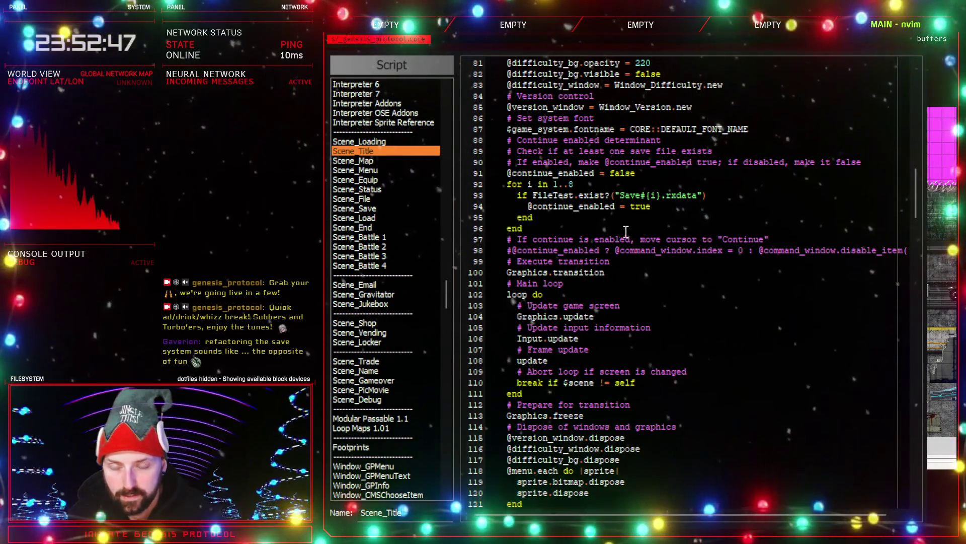
{"action": "left_click", "coordinate": [571, 215]}
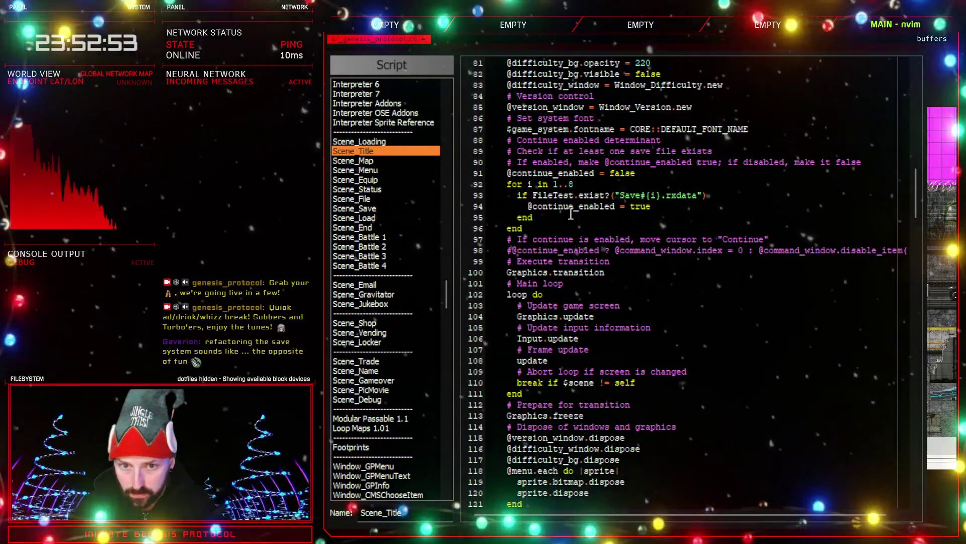
{"action": "left_click", "coordinate": [521, 195]}
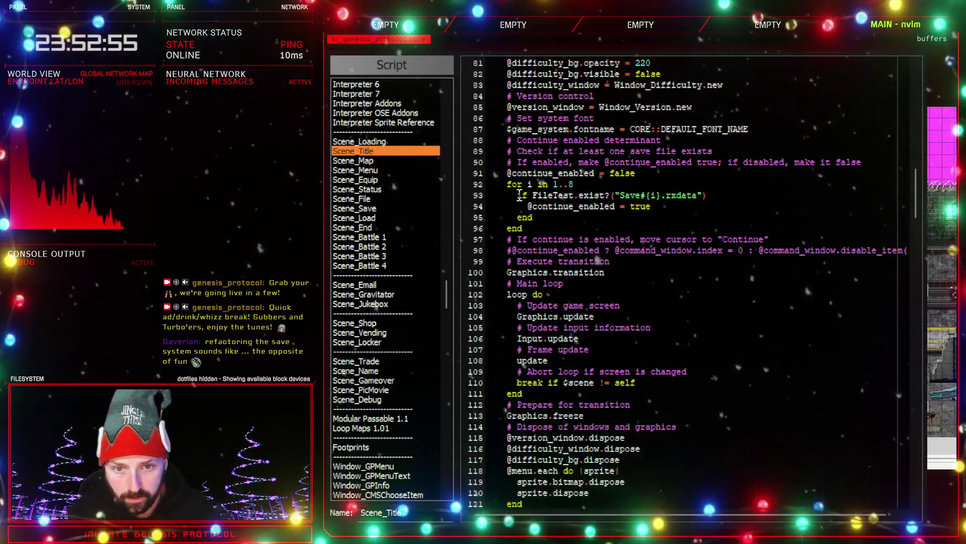
{"action": "mouse_move", "coordinate": [527, 206]}
{"action": "left_mouse_down"}
{"action": "mouse_move", "coordinate": [661, 205]}
{"action": "mouse_move", "coordinate": [518, 196]}
{"action": "left_mouse_up"}
{"action": "left_click", "coordinate": [533, 217]}
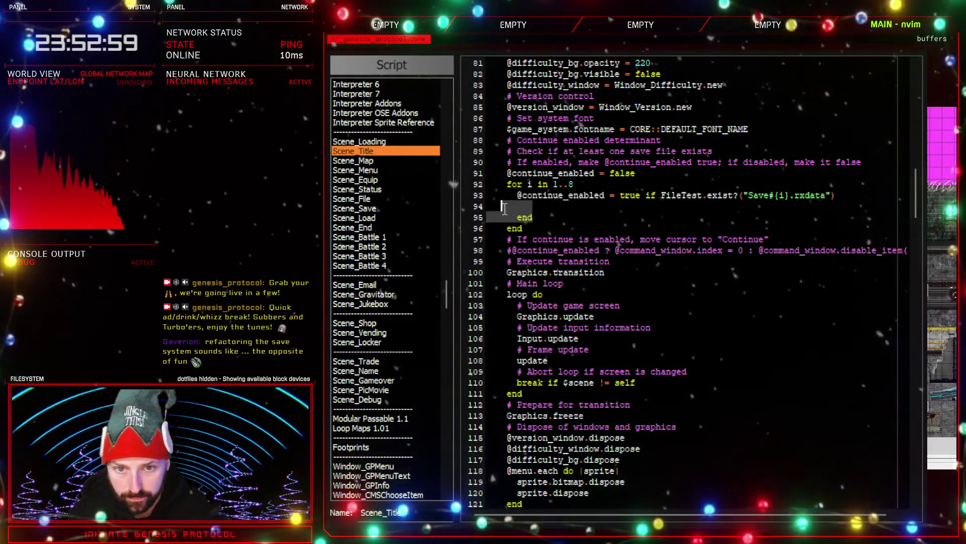
{"action": "key", "text": "BackSpace"}
{"action": "key", "text": "BackSpace"}
{"action": "key", "text": "BackSpace"}
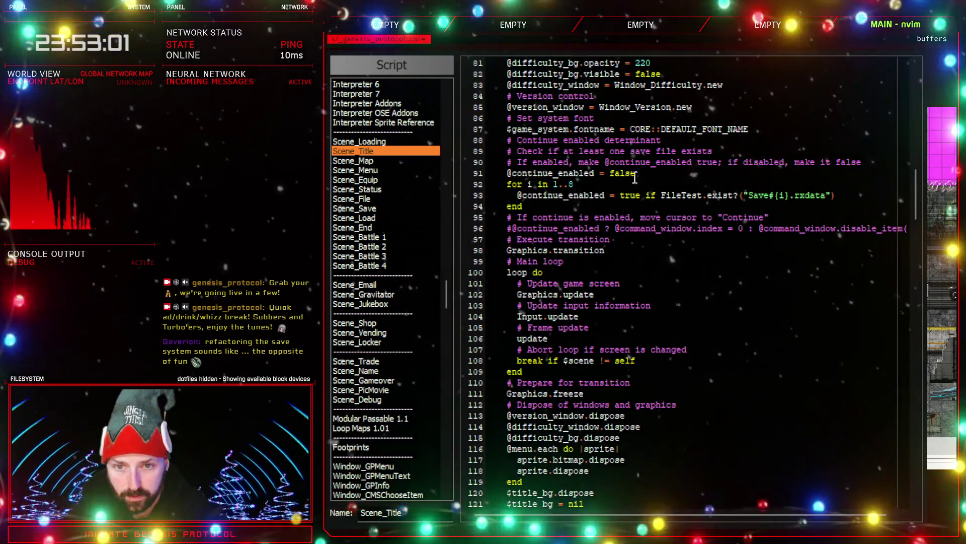
{"action": "left_click", "coordinate": [657, 177]}
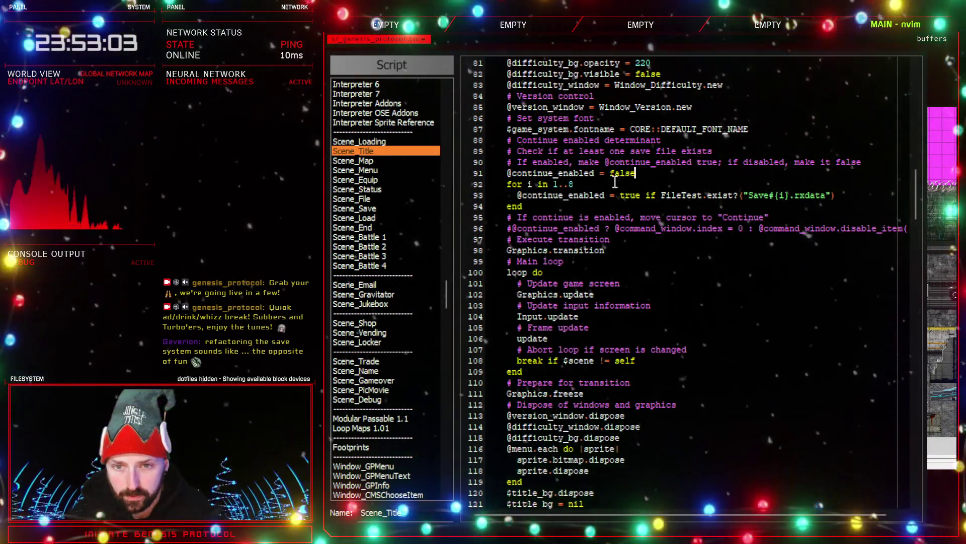
{"action": "double_click", "coordinate": [509, 177]}
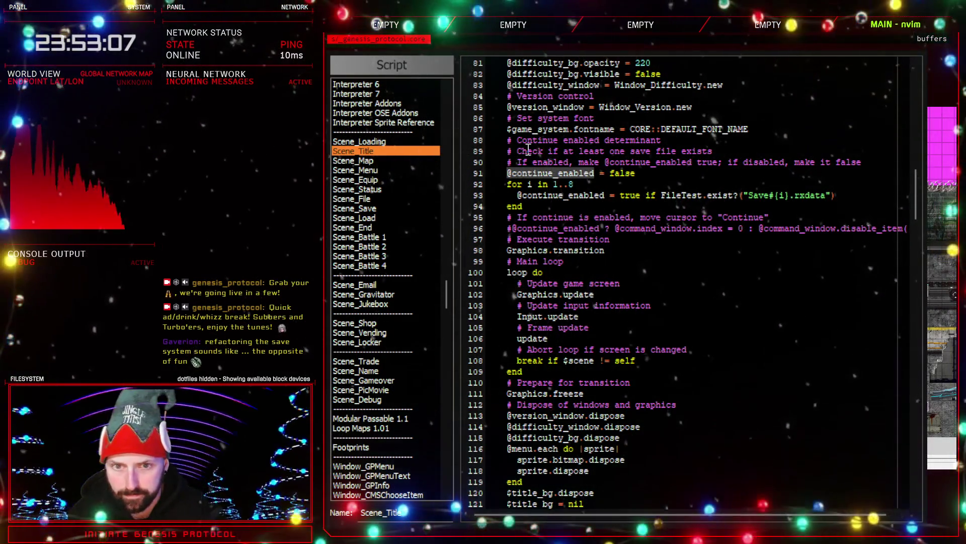
{"action": "double_click", "coordinate": [587, 174]}
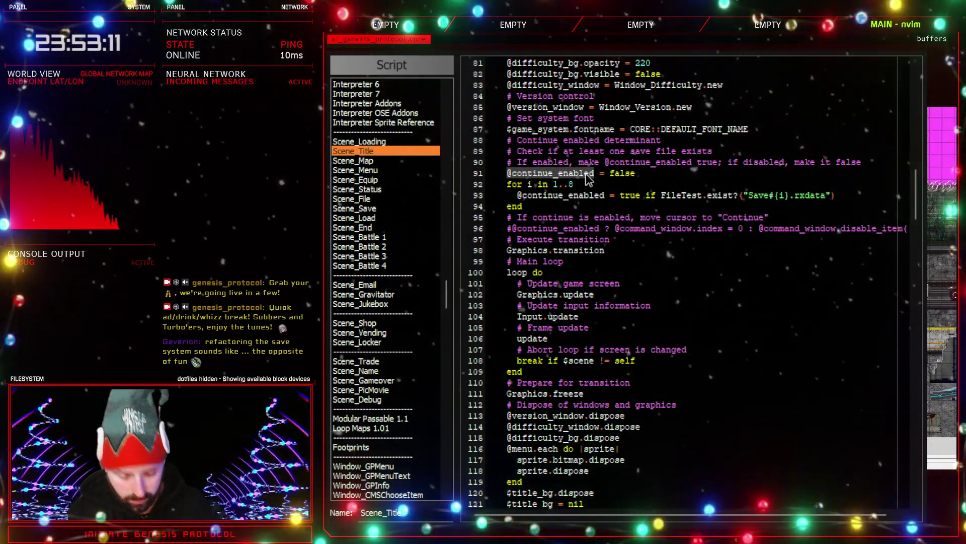
{"action": "key", "text": "ctrl+f"}
{"action": "left_click", "coordinate": [612, 91]}
{"action": "left_click", "coordinate": [612, 90]}
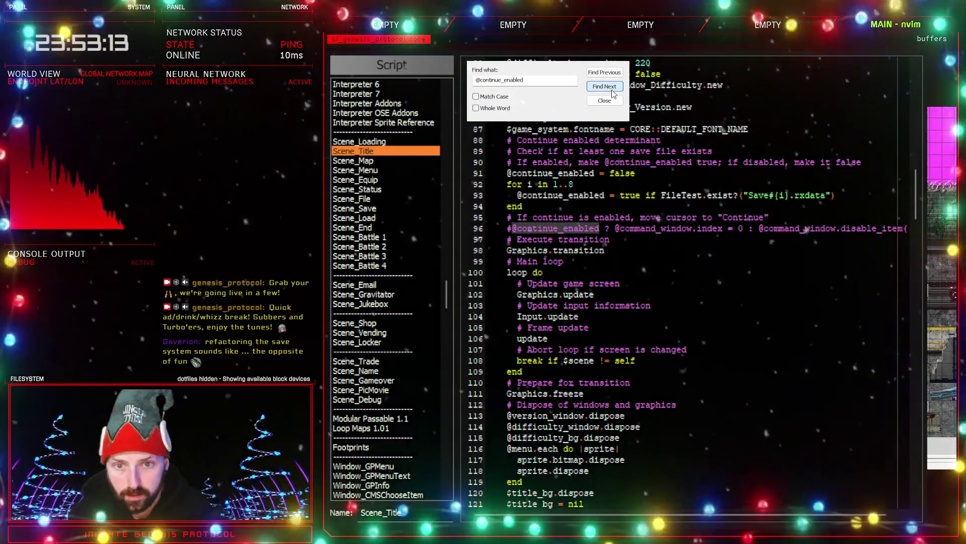
{"action": "left_click", "coordinate": [612, 91]}
{"action": "scroll", "coordinate": [680, 356], "scroll_direction": "down", "scroll_amount": 6}
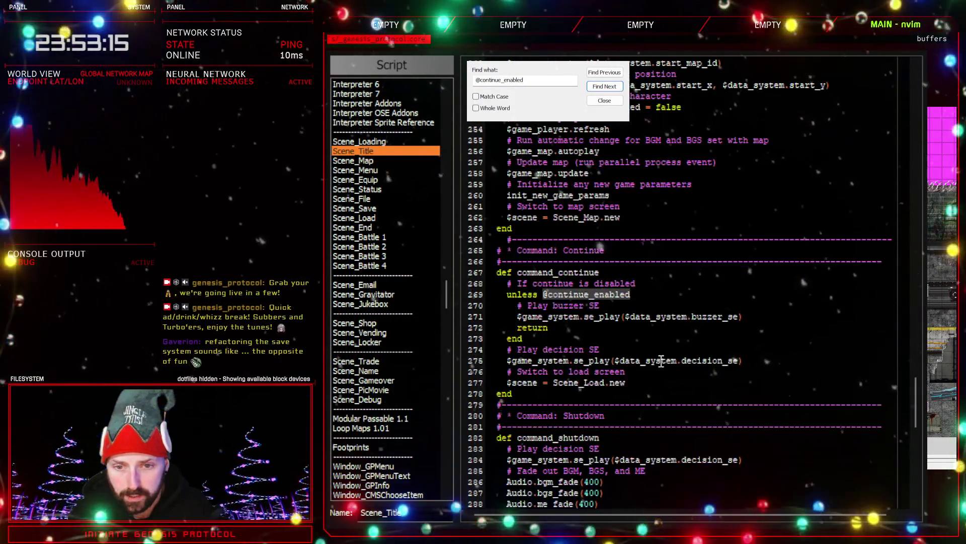
{"action": "scroll", "coordinate": [636, 346], "scroll_direction": "up", "scroll_amount": 8}
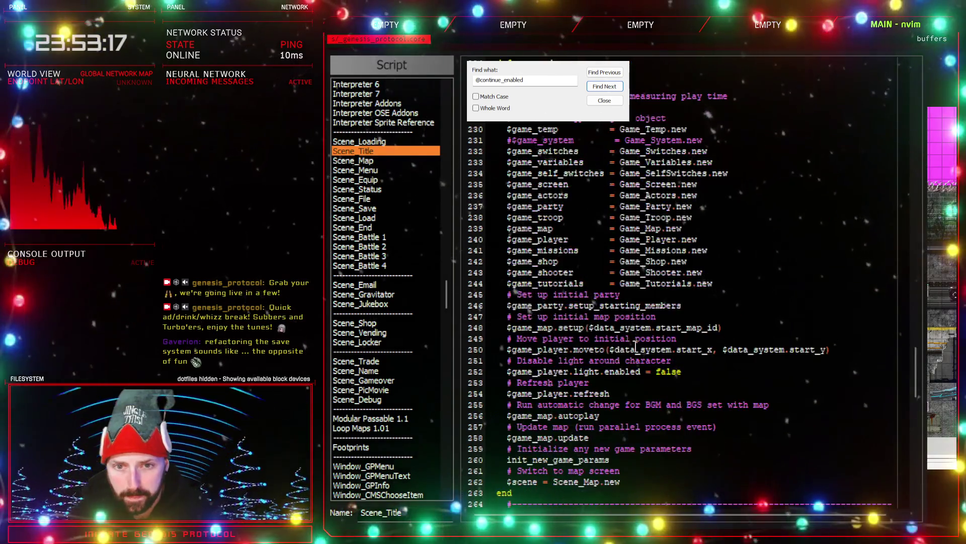
{"action": "scroll", "coordinate": [636, 346], "scroll_direction": "up", "scroll_amount": 4}
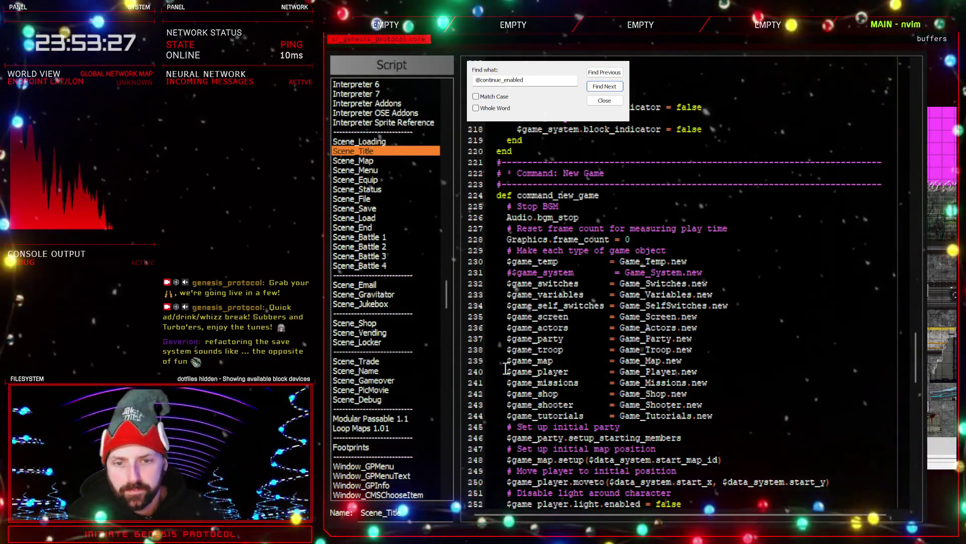
{"action": "left_click_drag", "start_coordinate": [648, 285], "coordinate": [671, 406]}
{"action": "left_click", "coordinate": [714, 411]}
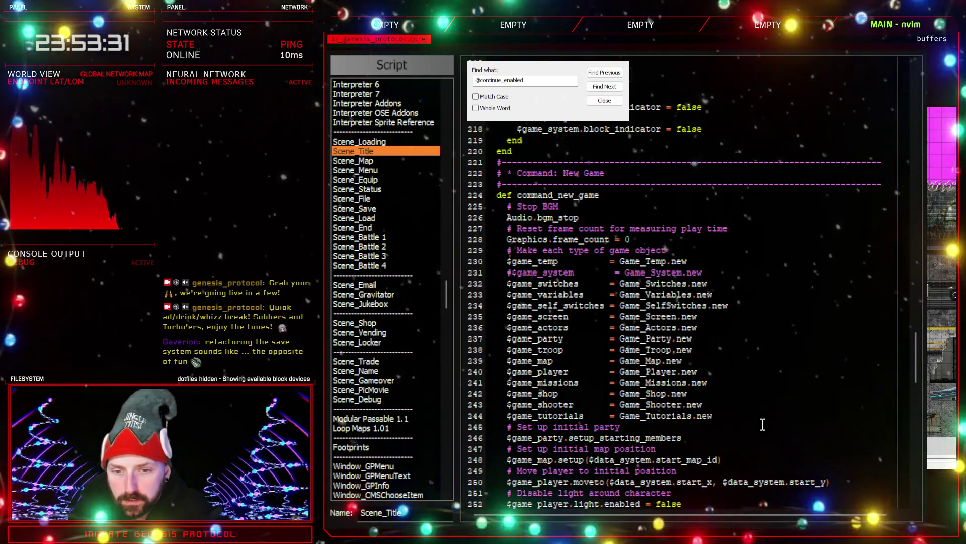
{"action": "scroll", "coordinate": [742, 387], "scroll_direction": "down", "scroll_amount": 4}
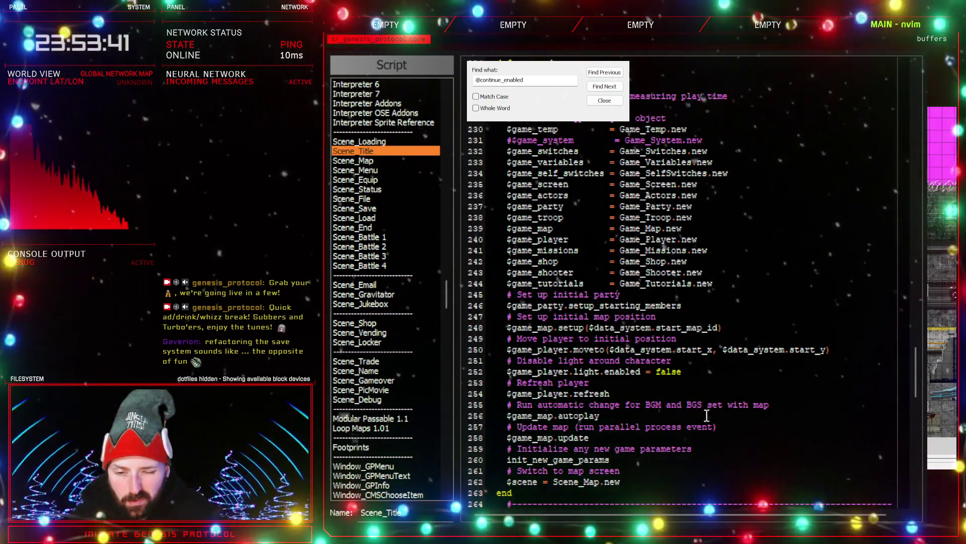
{"action": "scroll", "coordinate": [631, 455], "scroll_direction": "down", "scroll_amount": 6}
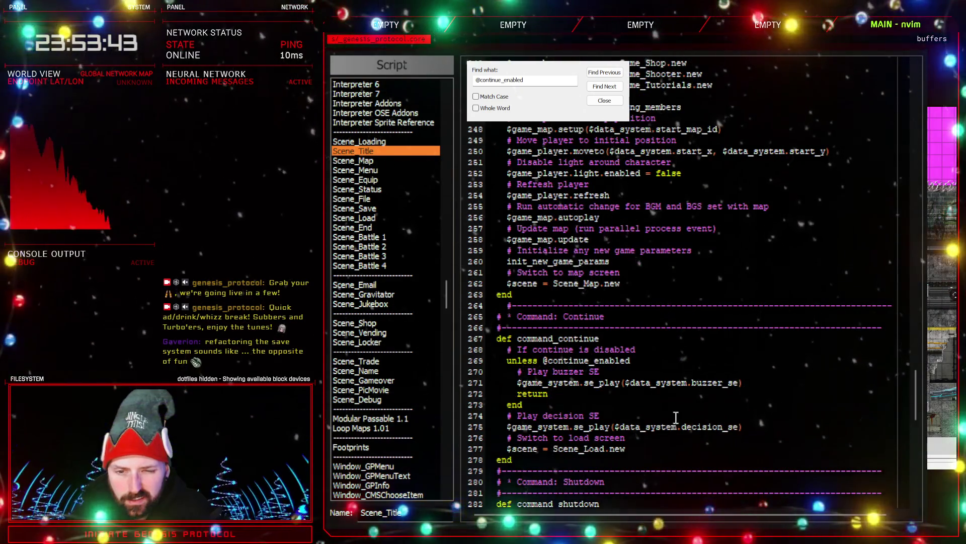
{"action": "scroll", "coordinate": [700, 389], "scroll_direction": "down", "scroll_amount": 9}
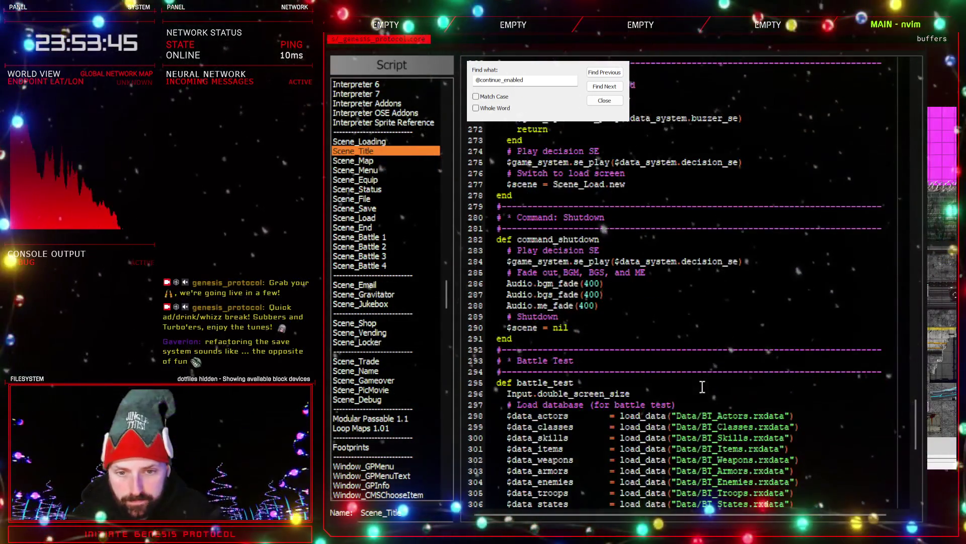
{"action": "scroll", "coordinate": [703, 386], "scroll_direction": "down", "scroll_amount": 9}
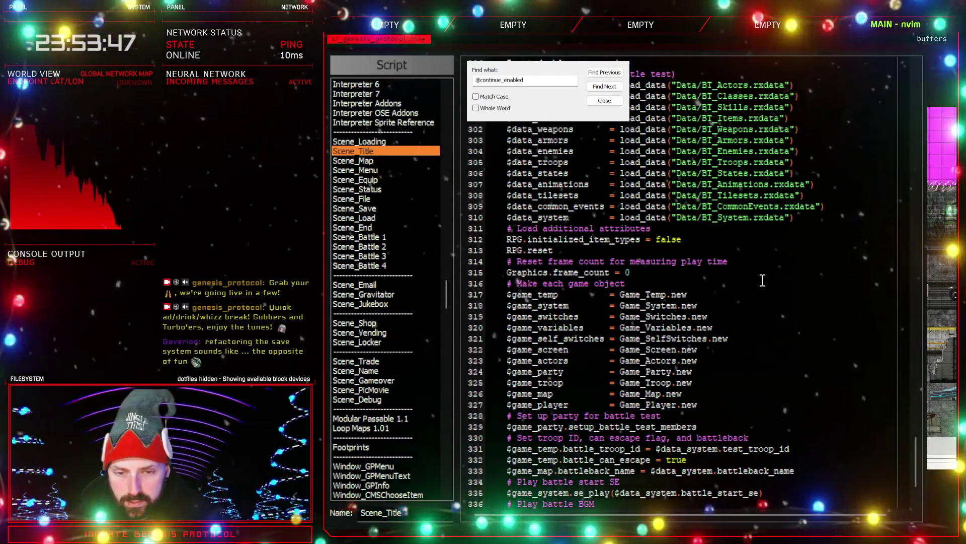
{"action": "scroll", "coordinate": [704, 383], "scroll_direction": "down", "scroll_amount": 2}
{"action": "scroll", "coordinate": [716, 370], "scroll_direction": "up", "scroll_amount": 12}
{"action": "scroll", "coordinate": [716, 370], "scroll_direction": "up", "scroll_amount": 20}
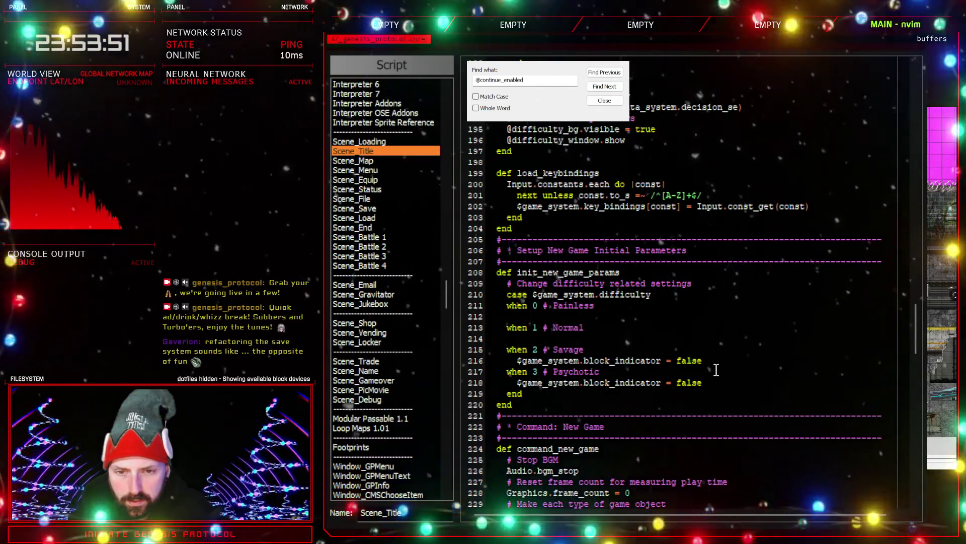
{"action": "scroll", "coordinate": [716, 370], "scroll_direction": "up", "scroll_amount": 1}
{"action": "scroll", "coordinate": [720, 347], "scroll_direction": "up", "scroll_amount": 3}
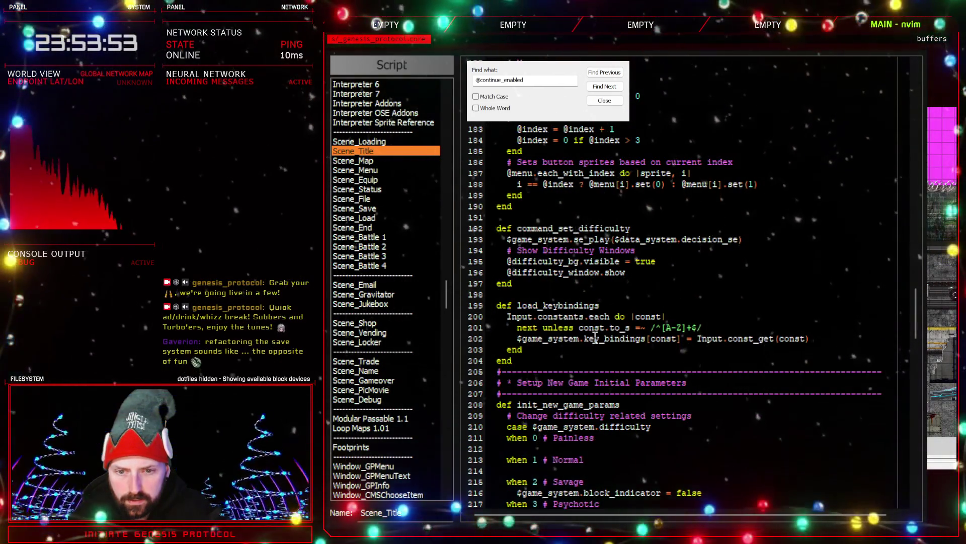
{"action": "scroll", "coordinate": [588, 443], "scroll_direction": "down", "scroll_amount": 2}
{"action": "left_click_drag", "start_coordinate": [584, 350], "coordinate": [595, 414]}
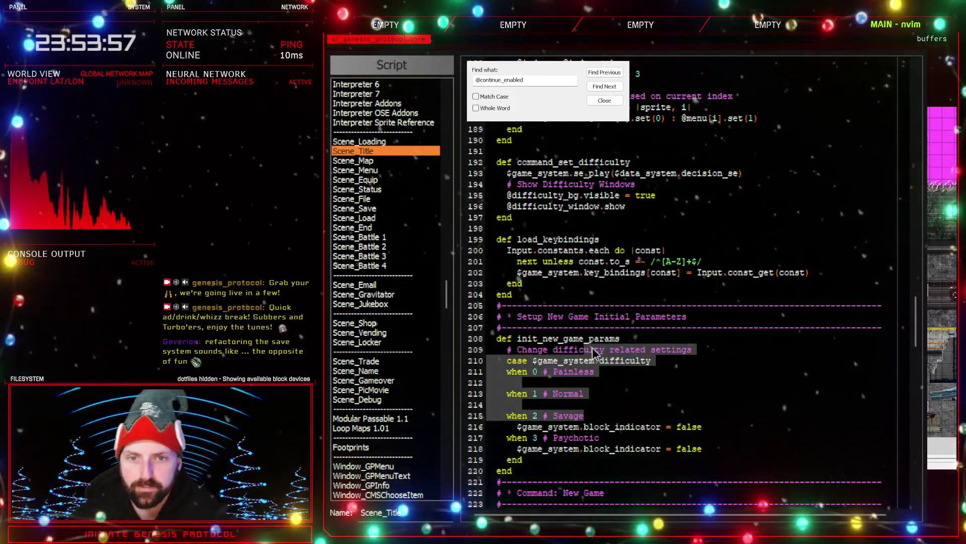
{"action": "scroll", "coordinate": [595, 352], "scroll_direction": "up", "scroll_amount": 2}
{"action": "scroll", "coordinate": [596, 354], "scroll_direction": "up", "scroll_amount": 4}
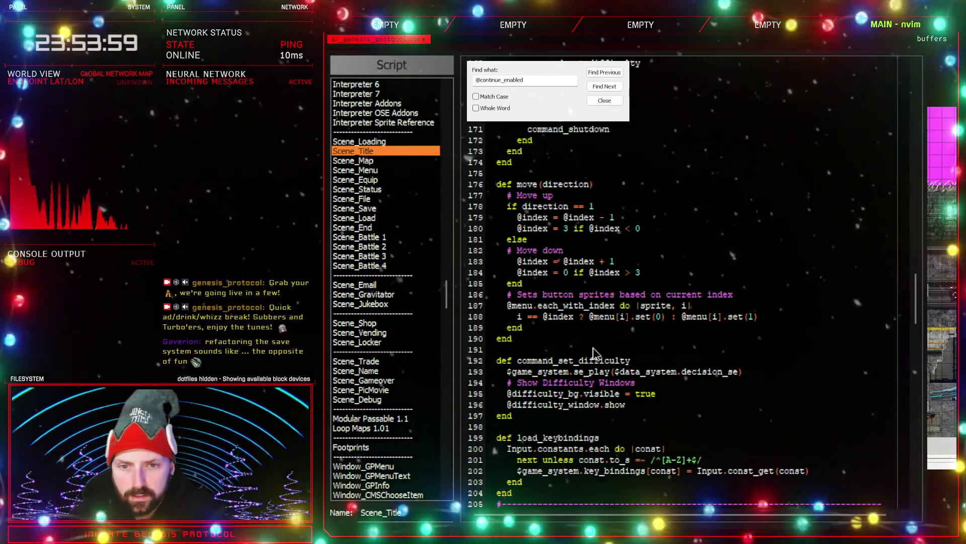
{"action": "scroll", "coordinate": [594, 351], "scroll_direction": "up", "scroll_amount": 16}
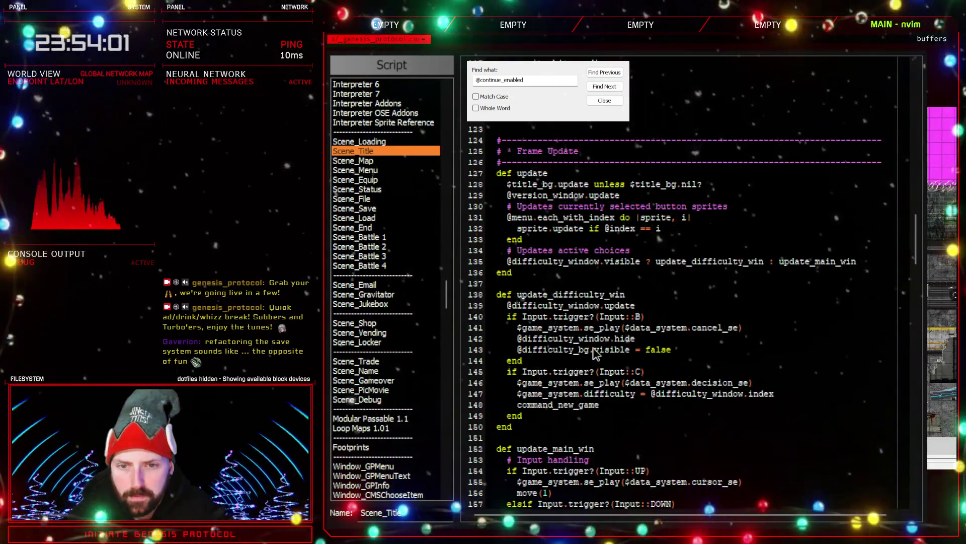
{"action": "scroll", "coordinate": [595, 353], "scroll_direction": "up", "scroll_amount": 8}
{"action": "scroll", "coordinate": [595, 353], "scroll_direction": "down", "scroll_amount": 9}
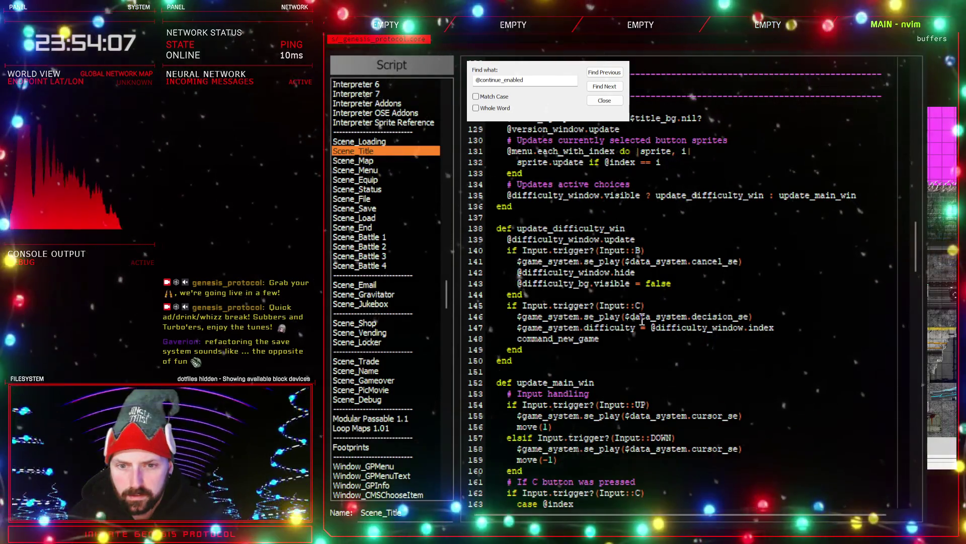
{"action": "left_click", "coordinate": [605, 86]}
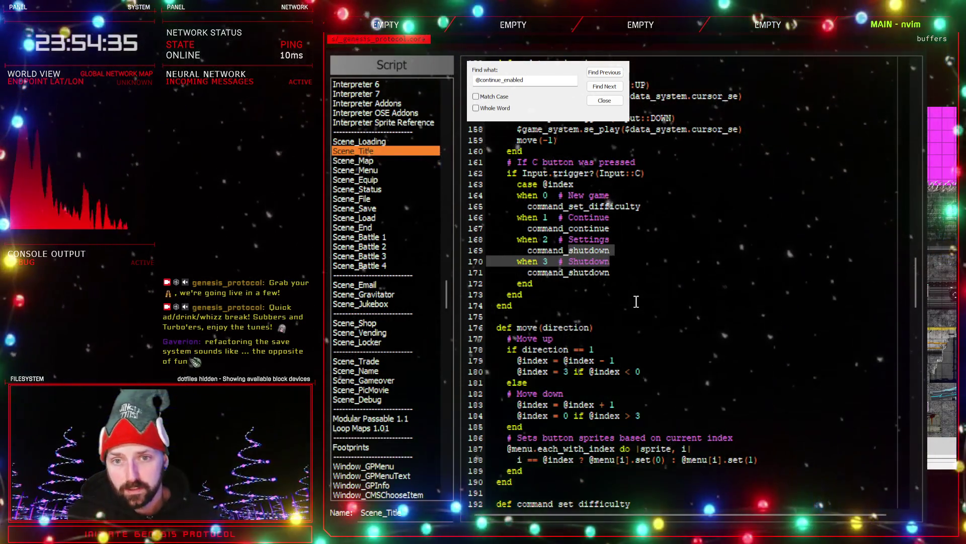
{"action": "scroll", "coordinate": [636, 301], "scroll_direction": "up", "scroll_amount": 4}
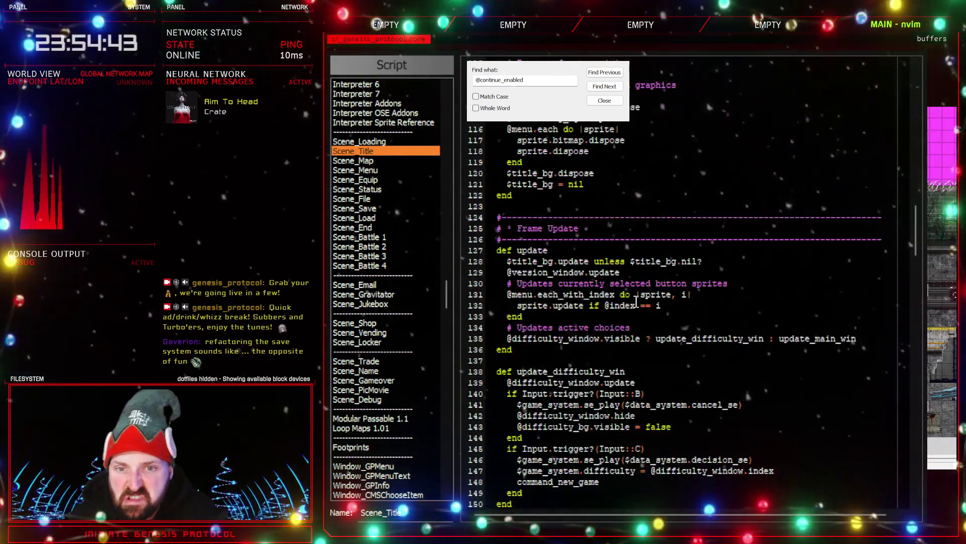
{"action": "scroll", "coordinate": [637, 302], "scroll_direction": "up", "scroll_amount": 6}
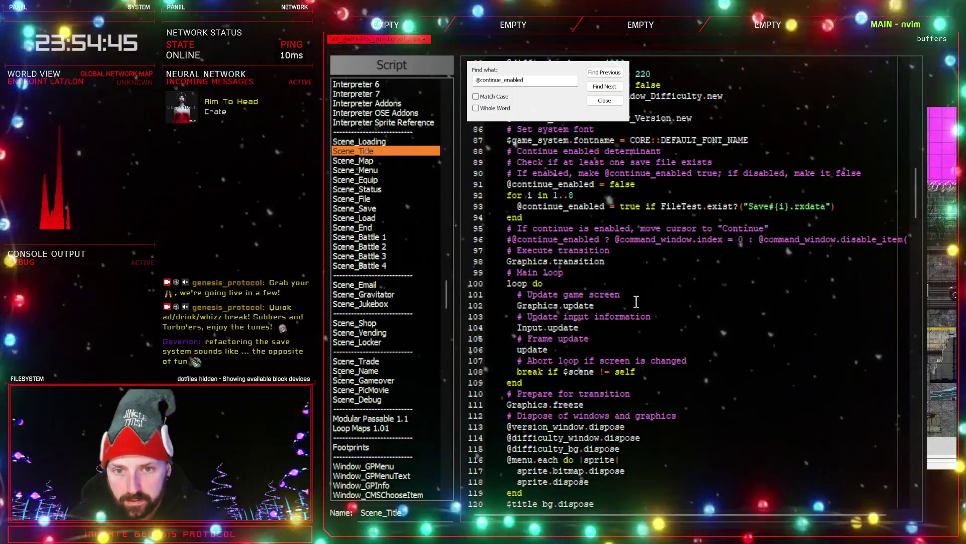
{"action": "scroll", "coordinate": [636, 302], "scroll_direction": "up", "scroll_amount": 6}
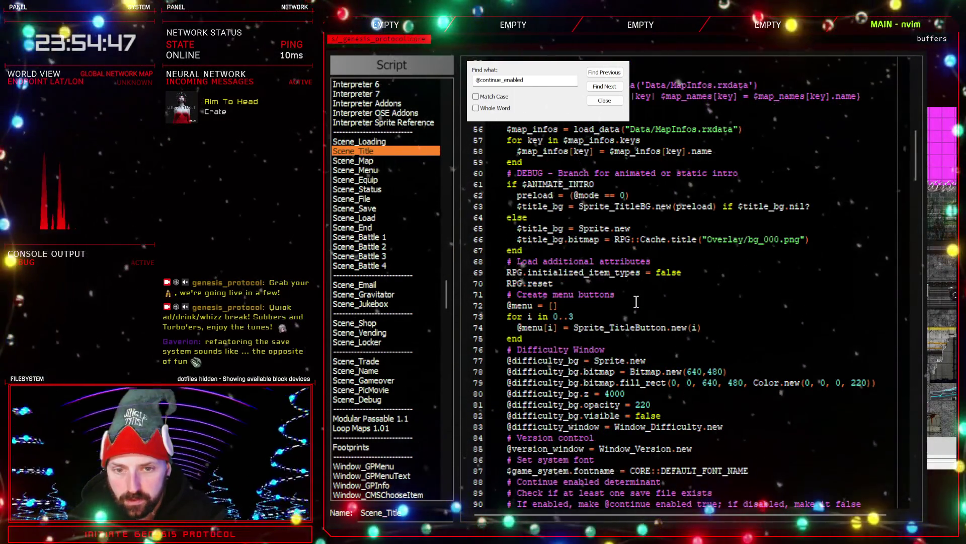
{"action": "scroll", "coordinate": [636, 302], "scroll_direction": "up", "scroll_amount": 4}
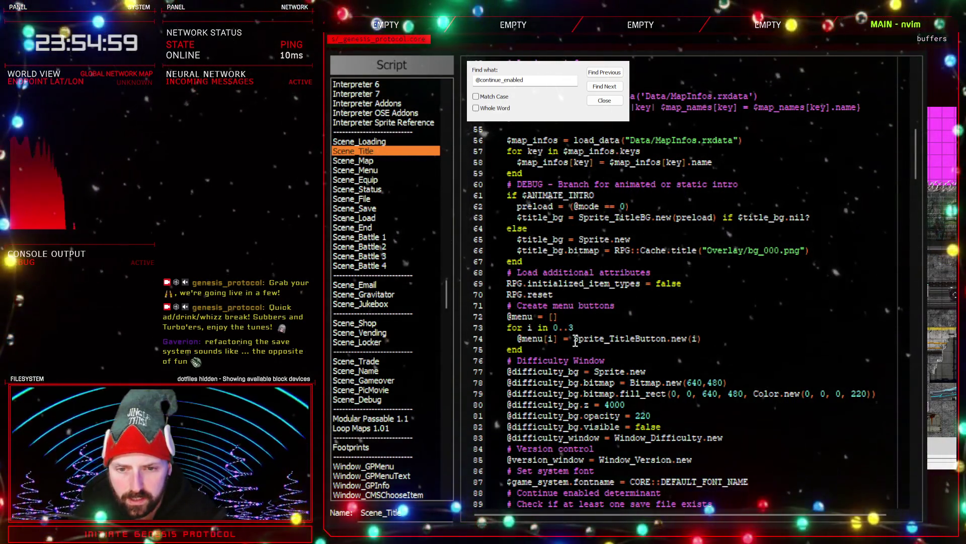
{"action": "left_click_drag", "start_coordinate": [674, 346], "coordinate": [688, 341]}
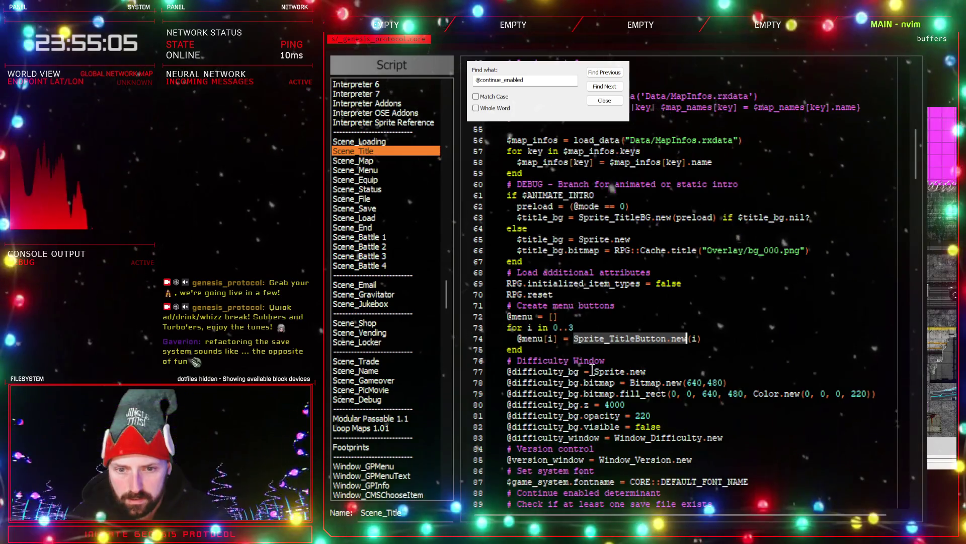
{"action": "scroll", "coordinate": [593, 371], "scroll_direction": "down", "scroll_amount": 6}
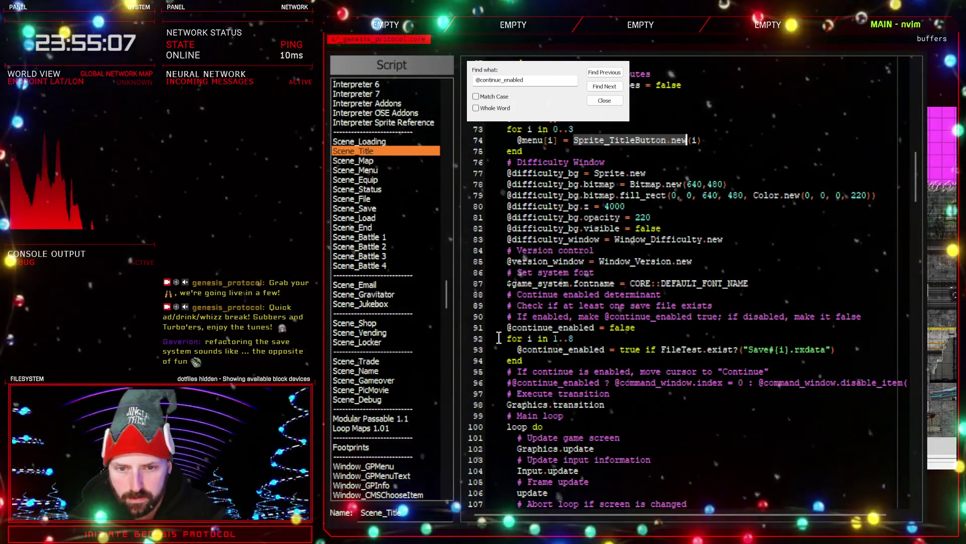
{"action": "left_click", "coordinate": [571, 124]}
{"action": "key", "text": "Return"}
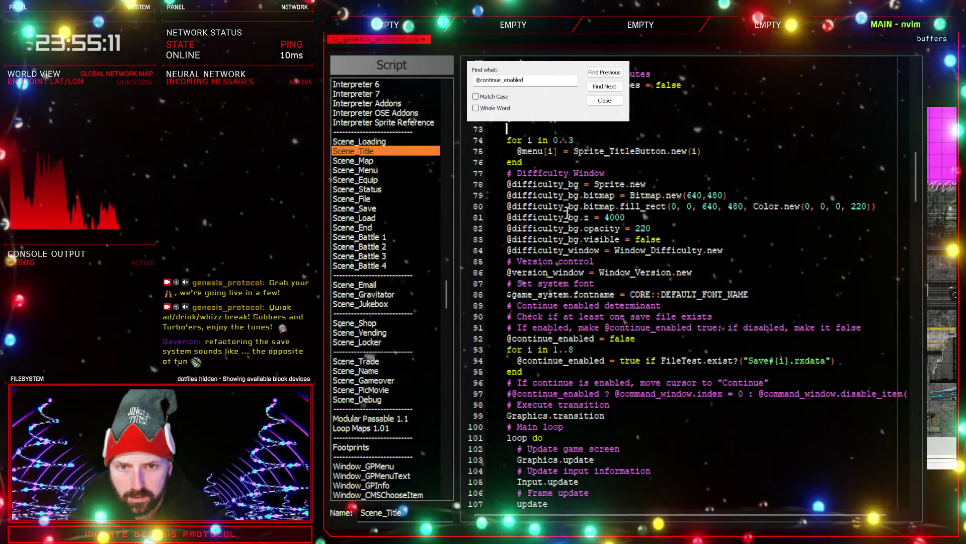
{"action": "left_click_drag", "start_coordinate": [473, 327], "coordinate": [499, 375]}
{"action": "left_click_drag", "start_coordinate": [521, 343], "coordinate": [527, 134]}
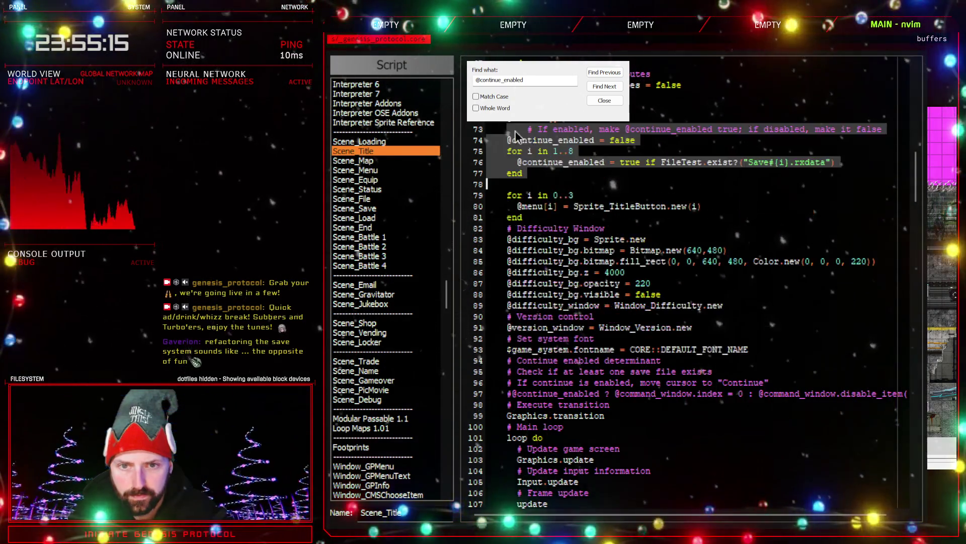
{"action": "left_click", "coordinate": [527, 132]}
{"action": "key", "text": "BackSpace"}
{"action": "key", "text": "BackSpace"}
{"action": "key", "text": "BackSpace"}
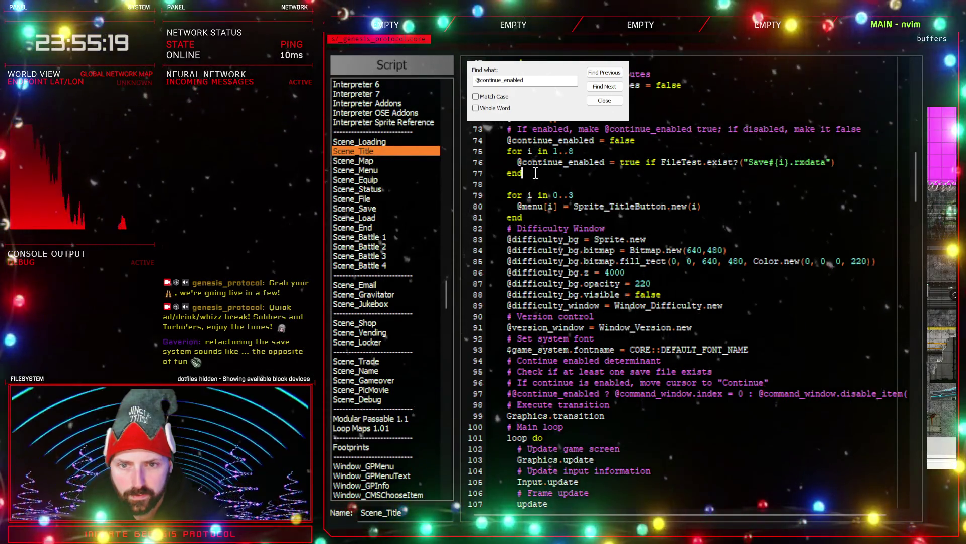
{"action": "key", "text": "Delete"}
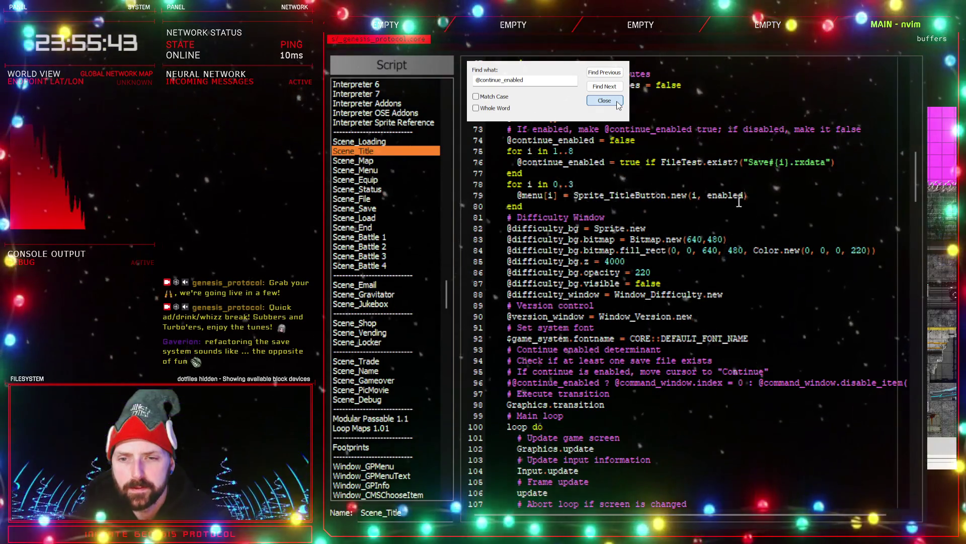
Step: Try an edited argument in the button call, then undo back to Sprite_TitleButton.new(i)
{"action": "left_click", "coordinate": [602, 184]}
{"action": "key", "text": "Return"}
{"action": "left_click_drag", "start_coordinate": [707, 206], "coordinate": [744, 207]}
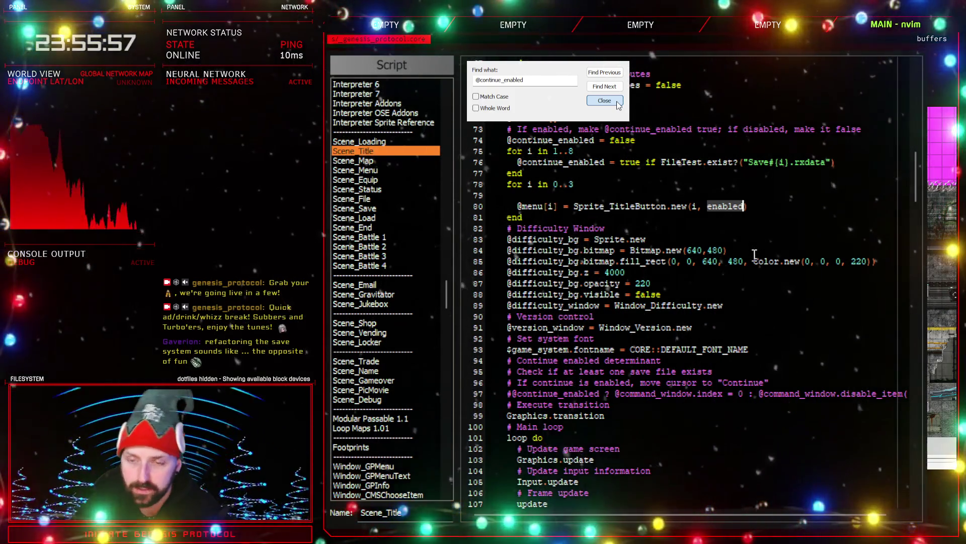
{"action": "key", "text": "BackSpace"}
{"action": "key", "text": "BackSpace"}
{"action": "key", "text": "BackSpace"}
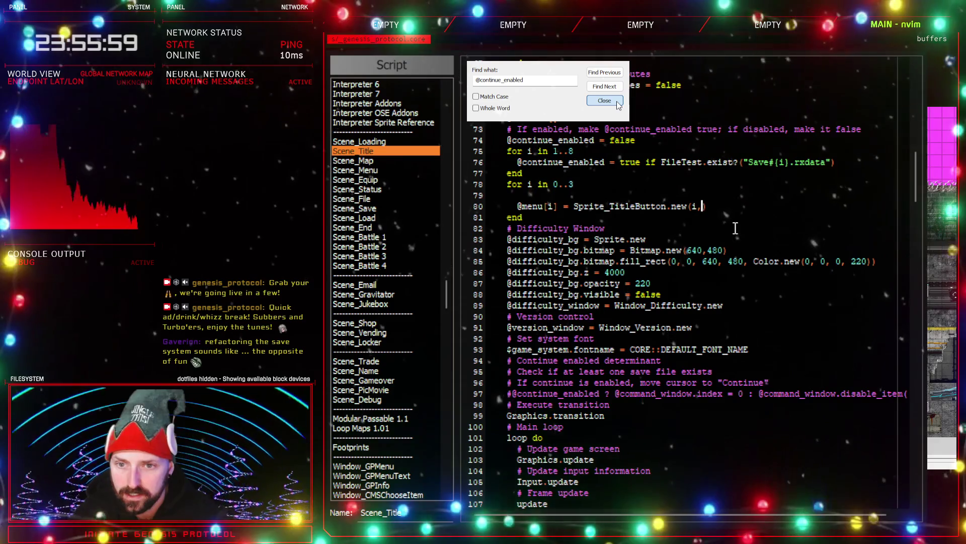
{"action": "type", "text": ","}
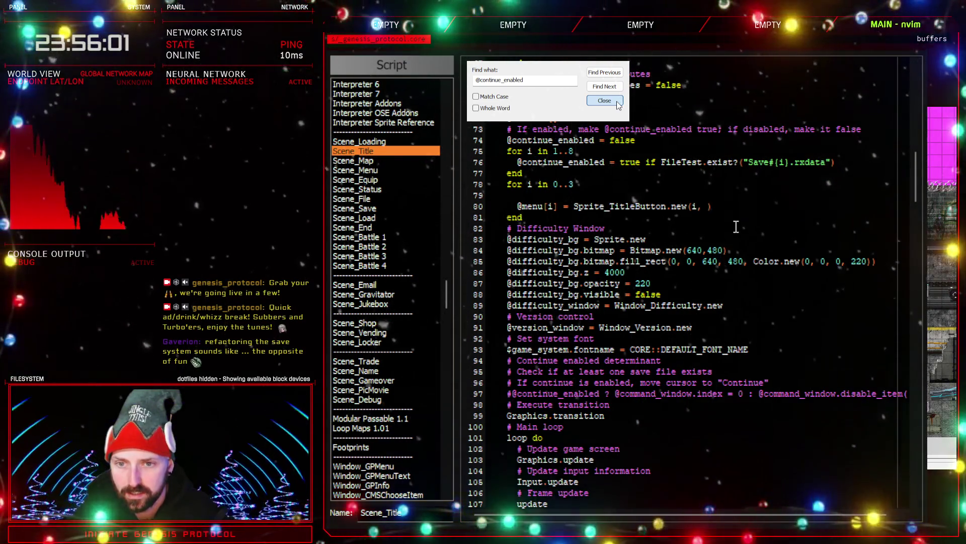
{"action": "key", "text": "u"}
{"action": "key", "text": "u"}
{"action": "key", "text": "u"}
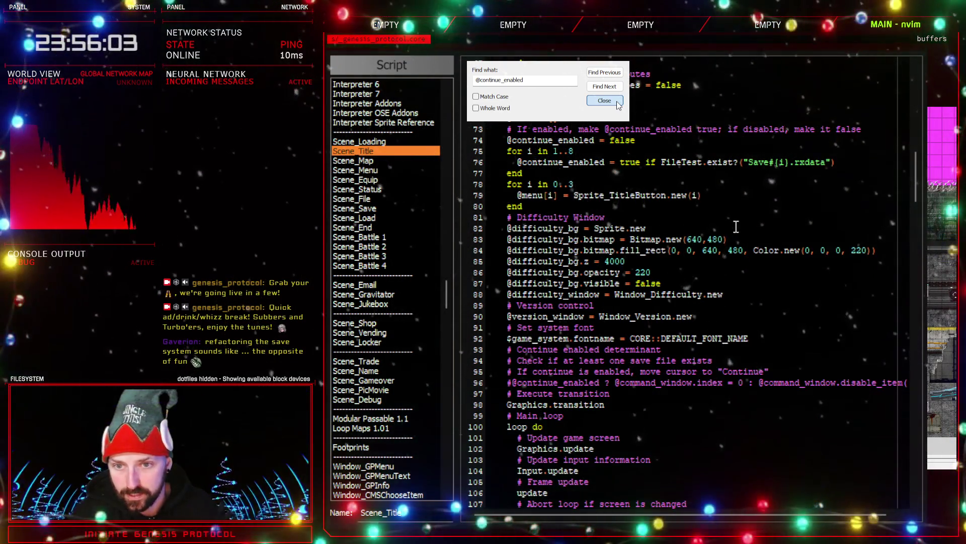
{"action": "key", "text": "d"}
{"action": "key", "text": "t"}
{"action": "key", "text": ")"}
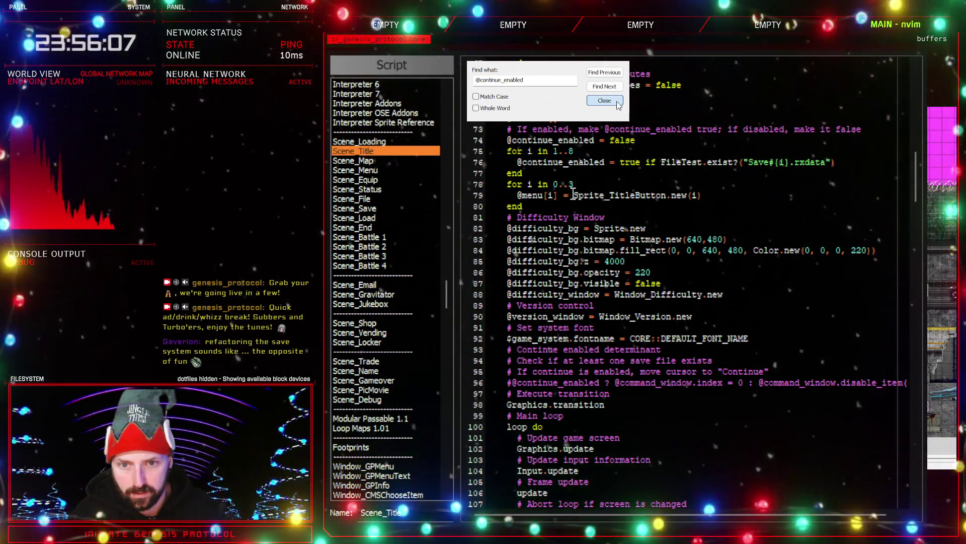
Step: Search all scripts for Sprite_TitleButton and open its script from the results
{"action": "double_click", "coordinate": [673, 194]}
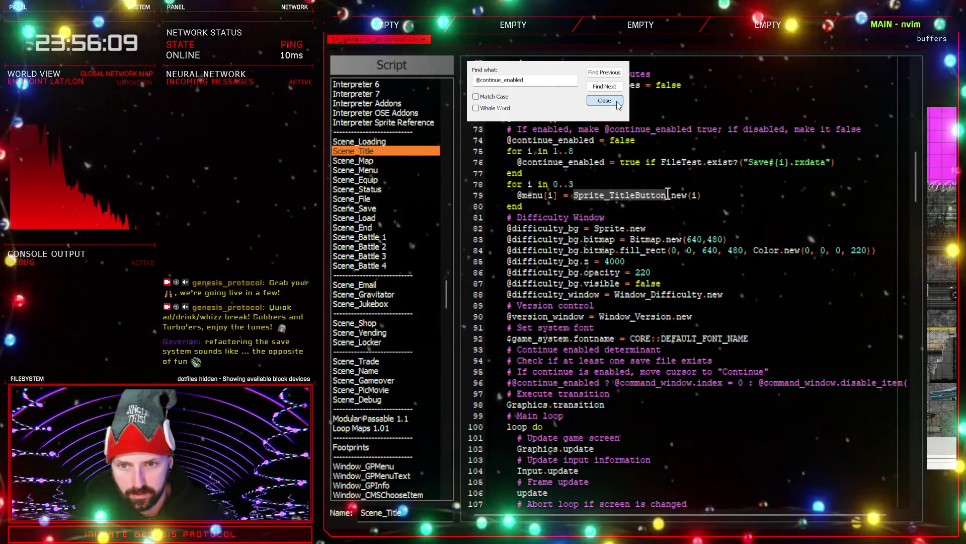
{"action": "key", "text": "Right"}
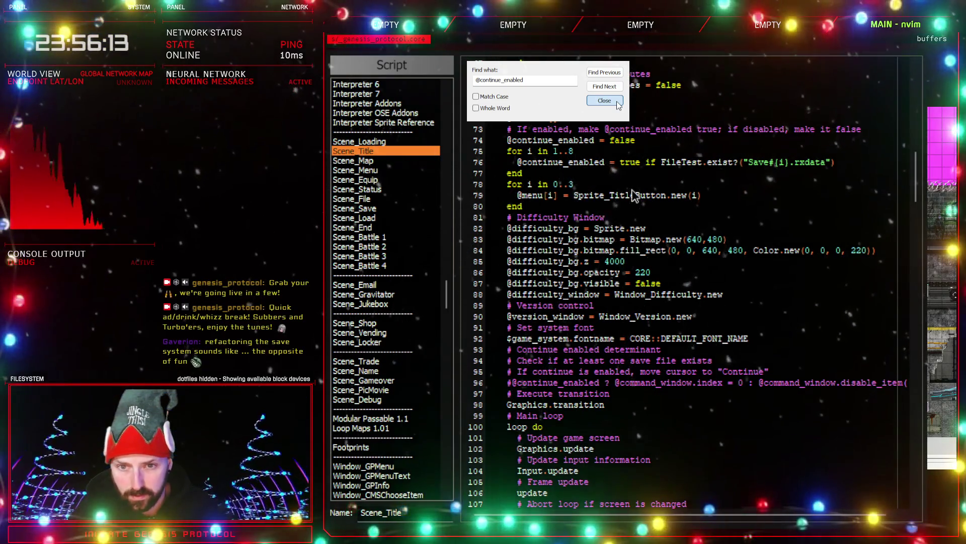
{"action": "key", "text": "ctrl+shift+f"}
{"action": "double_click", "coordinate": [682, 227]}
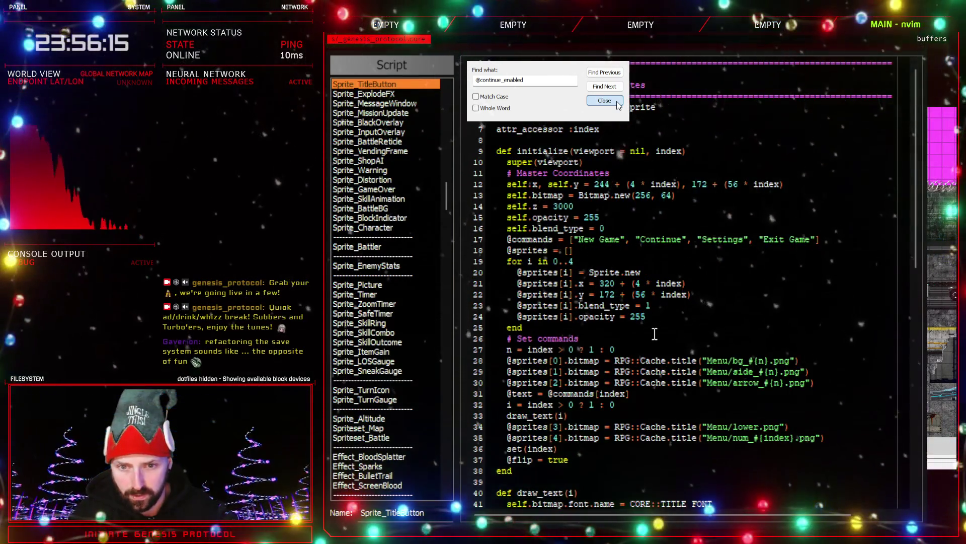
Step: Check the pulse code's 255 opacity and 155 threshold, then close the Find box and Script Editor
{"action": "double_click", "coordinate": [638, 316]}
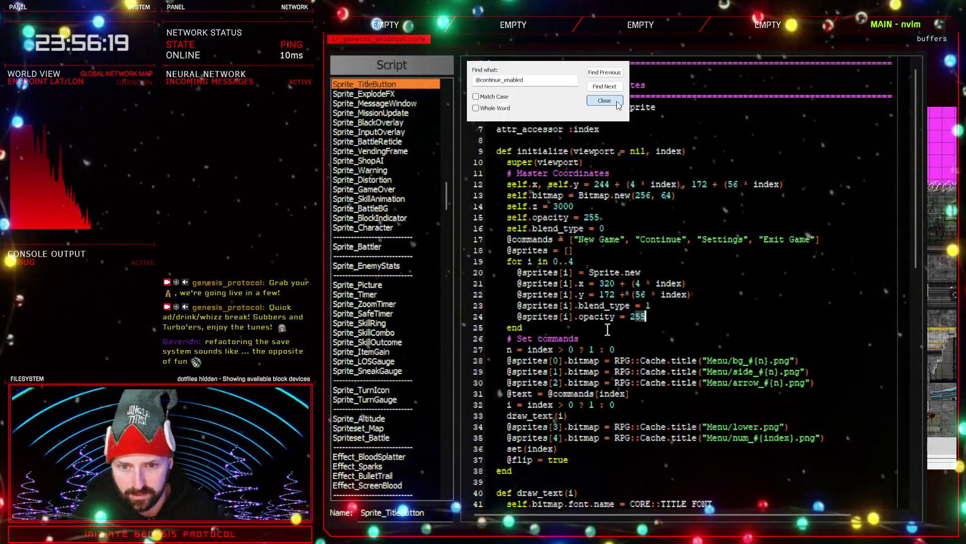
{"action": "scroll", "coordinate": [607, 329], "scroll_direction": "down", "scroll_amount": 9}
{"action": "scroll", "coordinate": [608, 328], "scroll_direction": "down", "scroll_amount": 5}
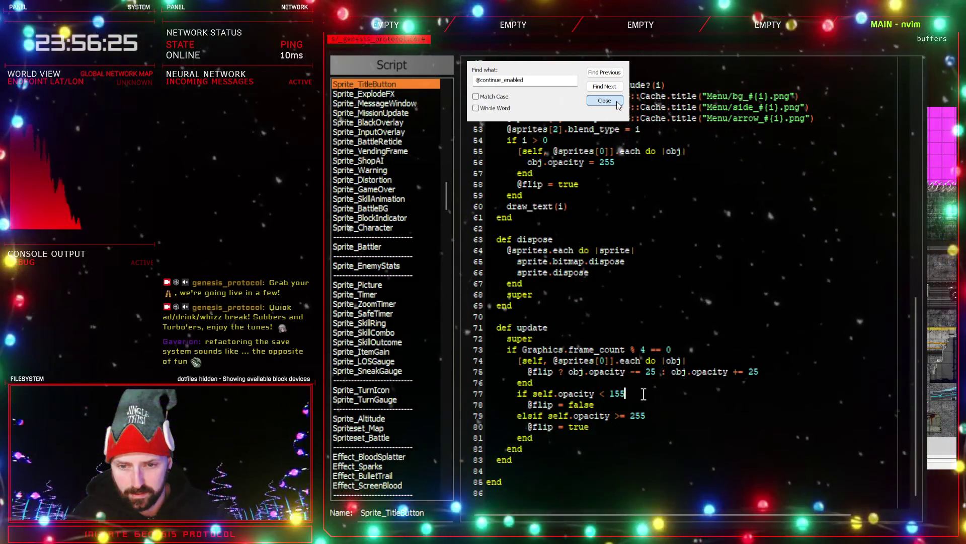
{"action": "left_click", "coordinate": [650, 393]}
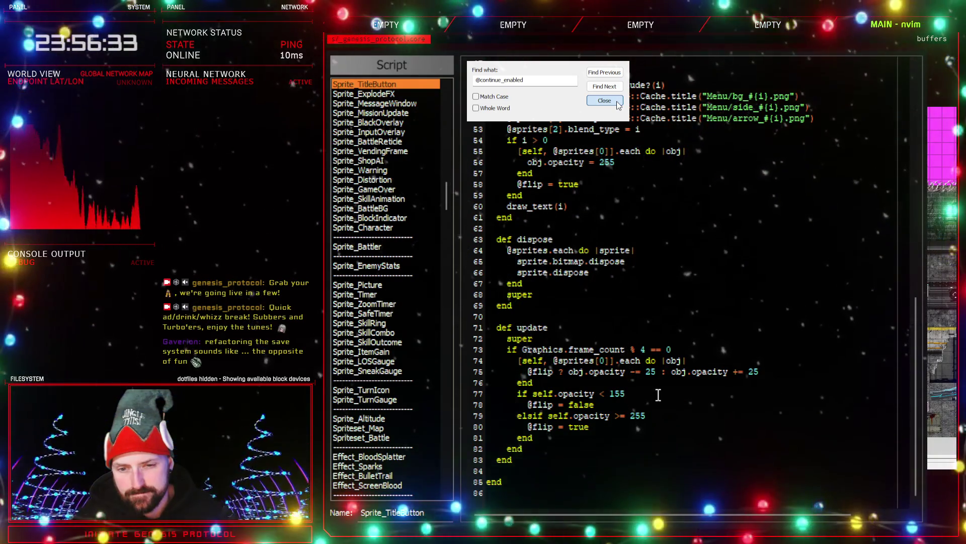
{"action": "scroll", "coordinate": [659, 395], "scroll_direction": "up", "scroll_amount": 8}
{"action": "scroll", "coordinate": [659, 395], "scroll_direction": "up", "scroll_amount": 7}
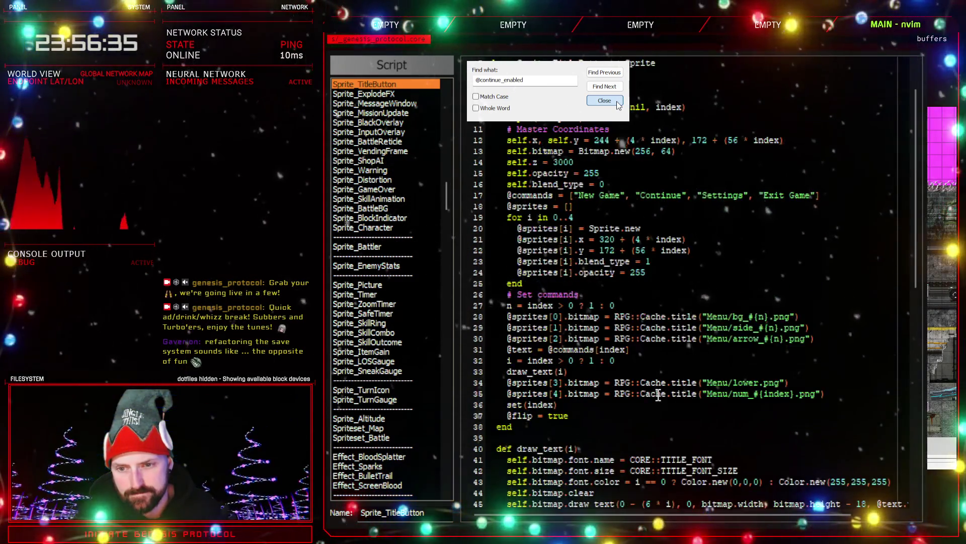
{"action": "scroll", "coordinate": [685, 470], "scroll_direction": "down", "scroll_amount": 11}
{"action": "left_click", "coordinate": [617, 103]}
{"action": "key", "text": "Escape"}
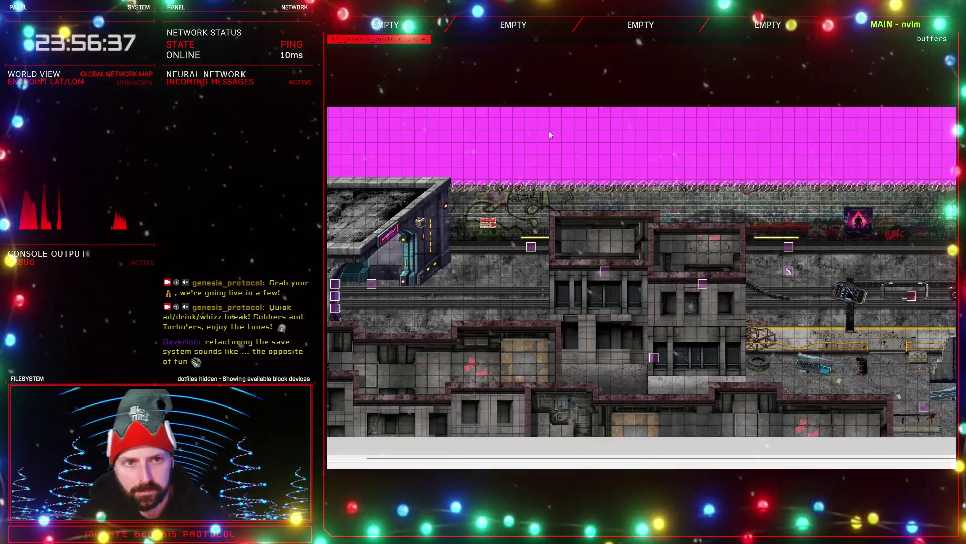
Step: Save the GENESIS Protocol project, playtest its title screen, and leave through Exit Game
{"action": "key", "text": "alt+F4"}
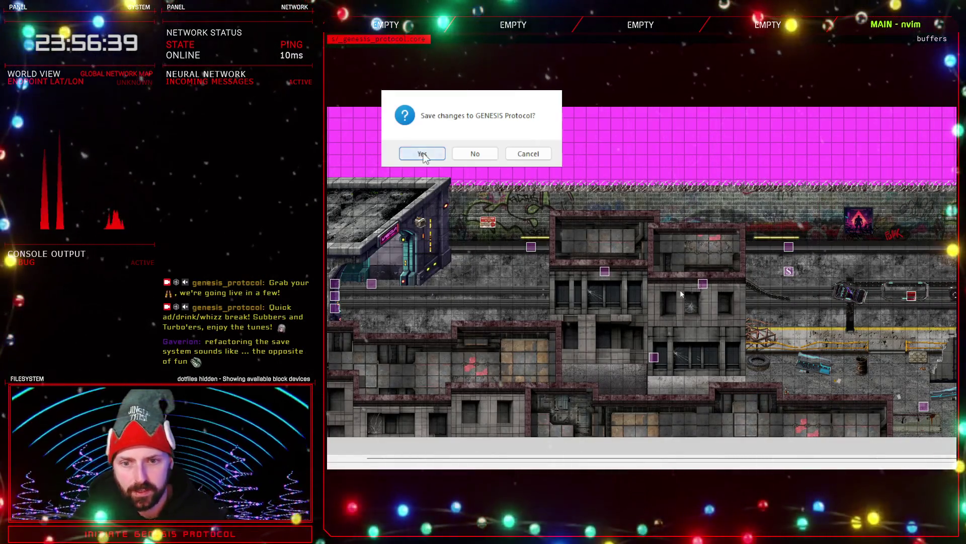
{"action": "key", "text": "Escape"}
{"action": "key", "text": "alt+F4"}
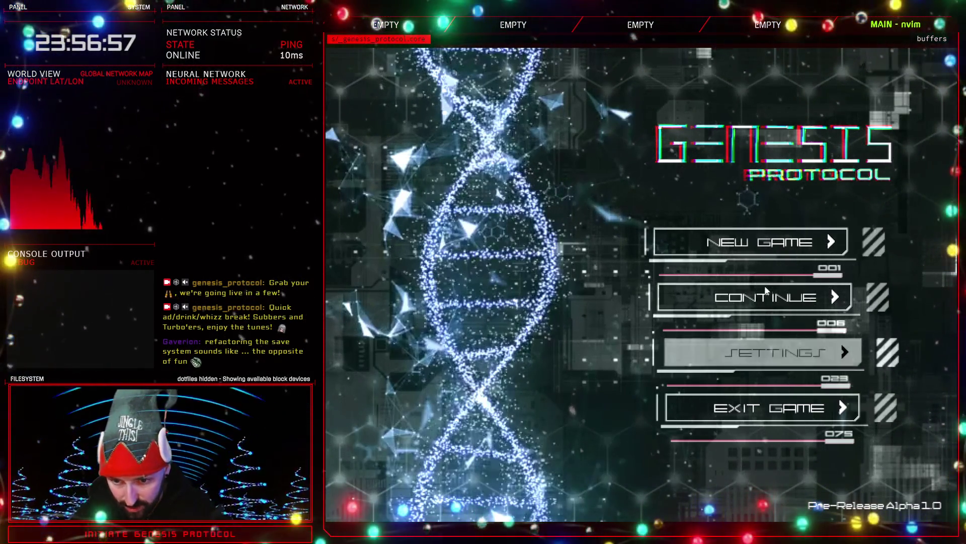
{"action": "key", "text": "Down"}
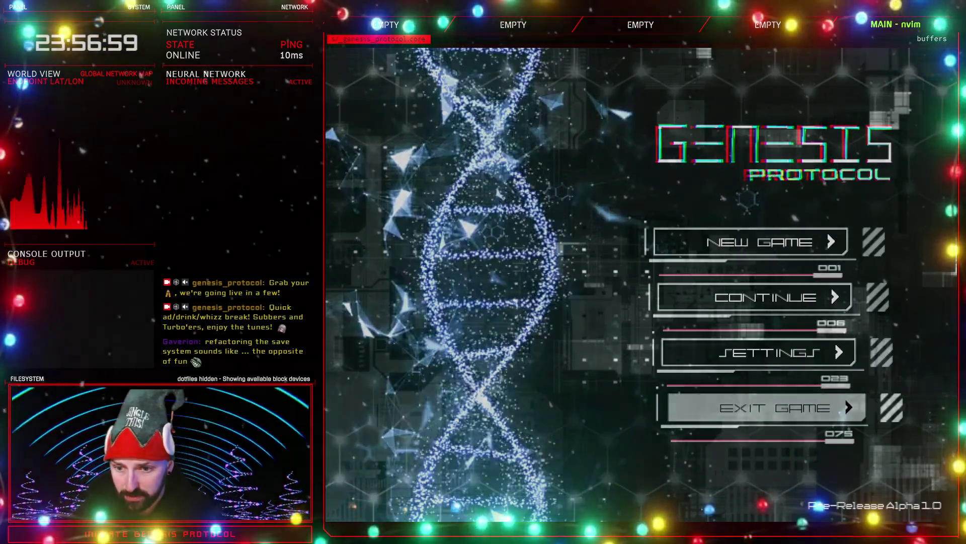
{"action": "key", "text": "Return"}
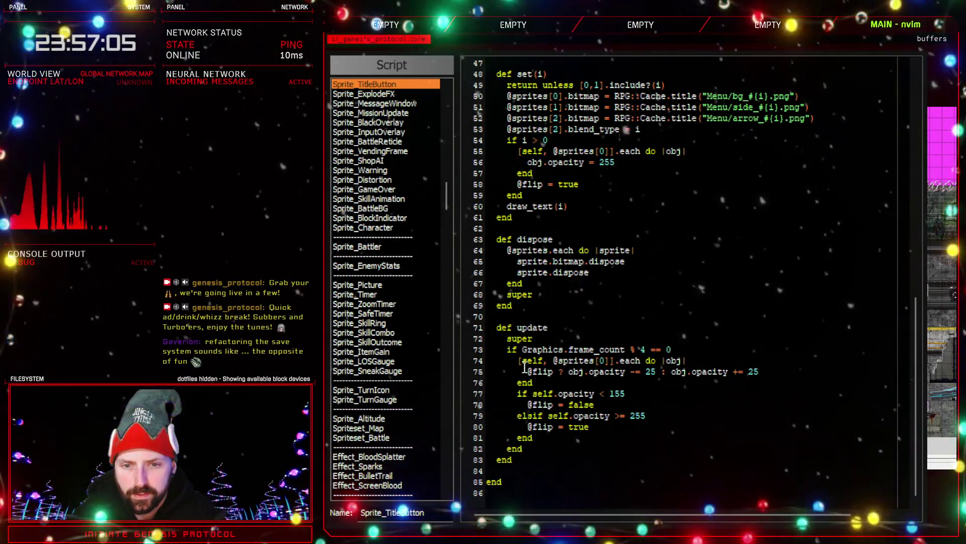
Step: Add 'enabled = true' to the initialize arguments on line 9, then switch to the Scene_Title script
{"action": "double_click", "coordinate": [583, 359]}
{"action": "left_click_drag", "start_coordinate": [583, 359], "coordinate": [610, 361]}
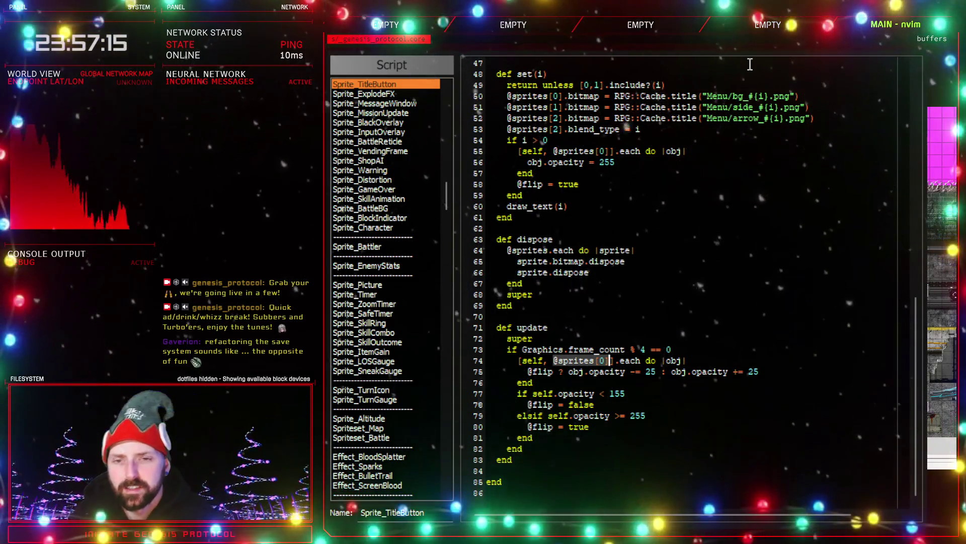
{"action": "left_click", "coordinate": [683, 393]}
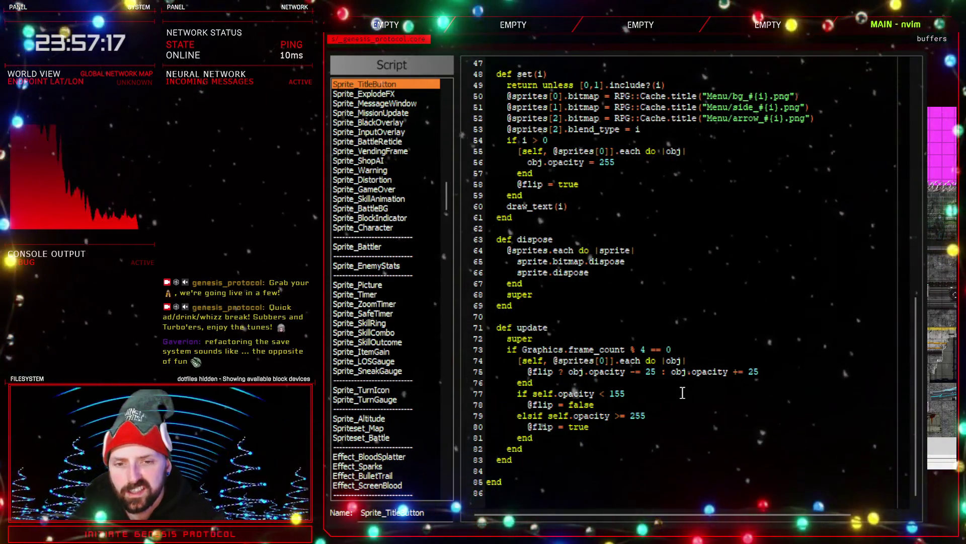
{"action": "scroll", "coordinate": [675, 352], "scroll_direction": "up", "scroll_amount": 15}
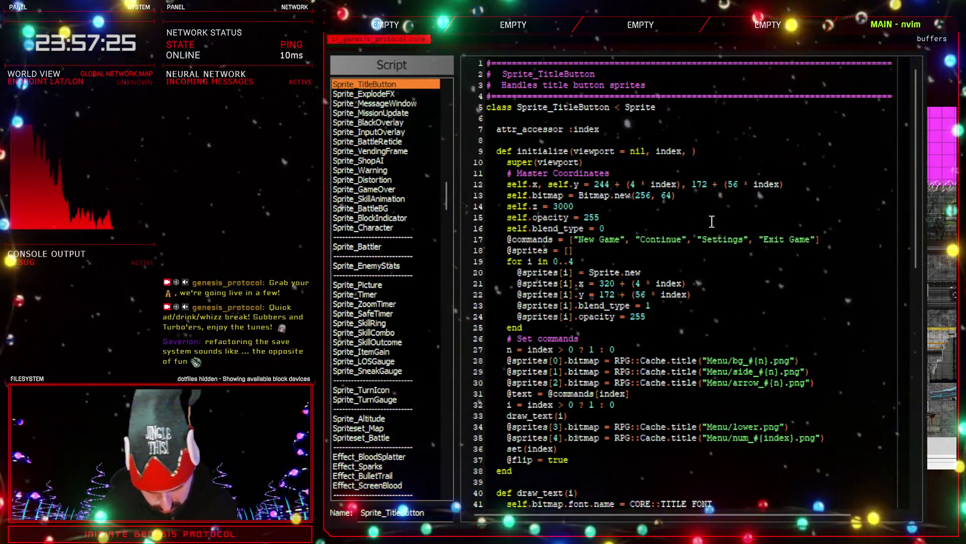
{"action": "type", "text": "enabled = true"}
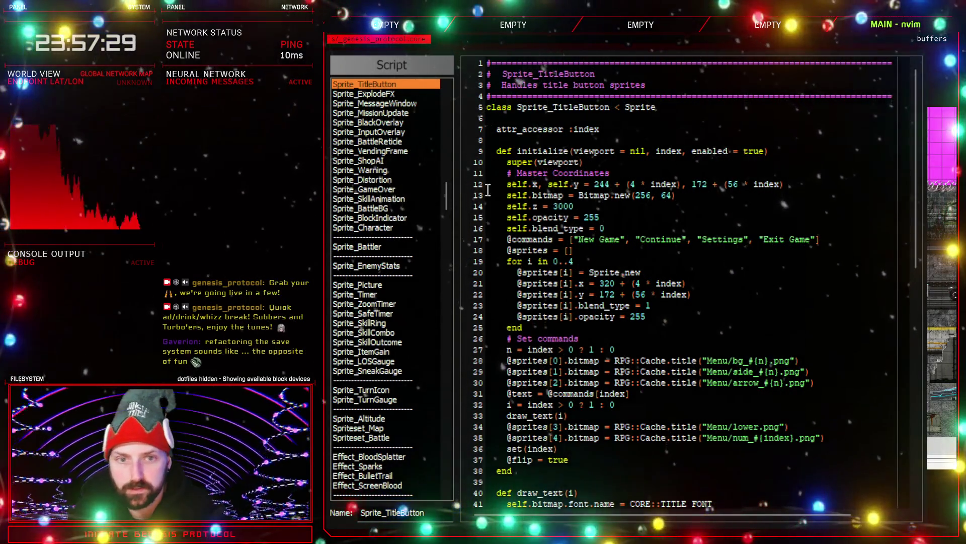
{"action": "scroll", "coordinate": [453, 217], "scroll_direction": "down", "scroll_amount": 11}
{"action": "left_click_drag", "start_coordinate": [451, 239], "coordinate": [452, 286]}
{"action": "left_click", "coordinate": [363, 265]}
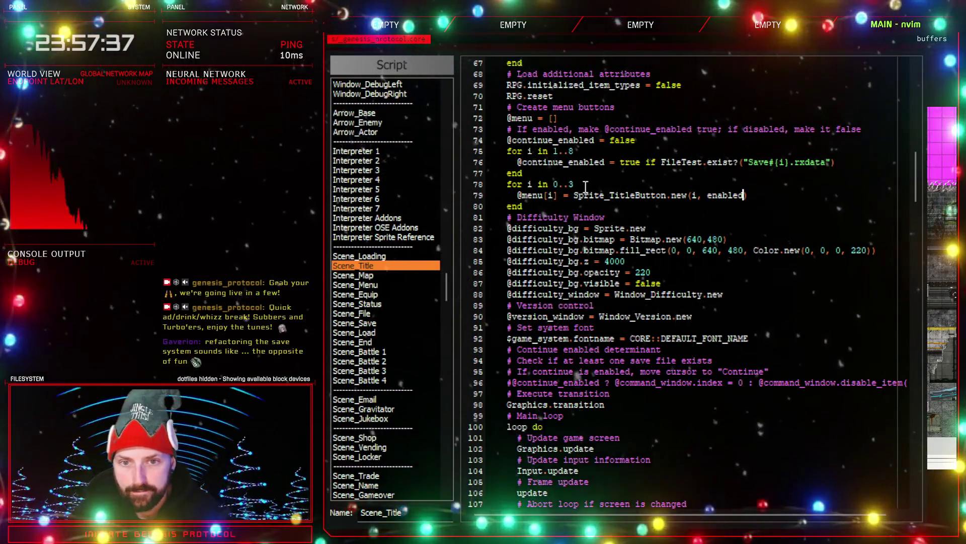
{"action": "key", "text": "Return"}
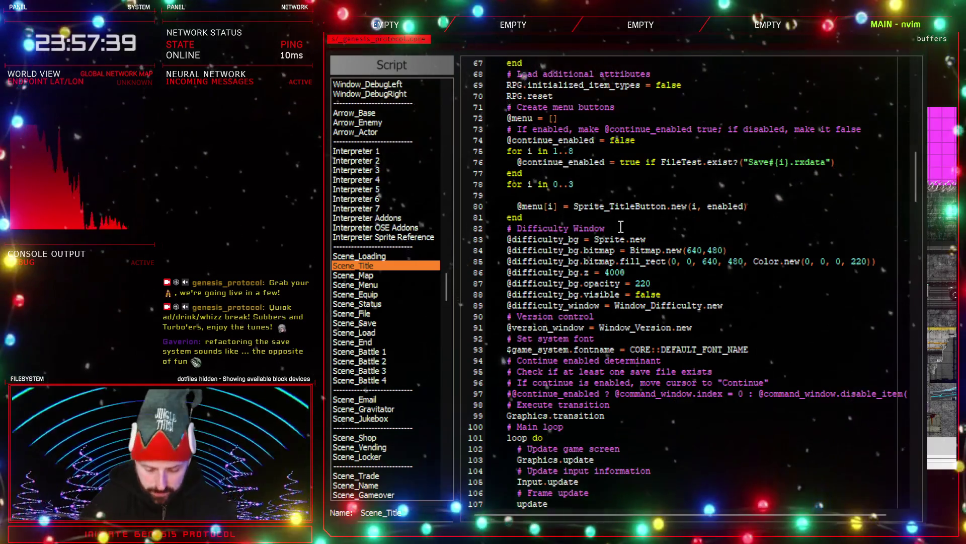
{"action": "type", "text": "== 1 &&"}
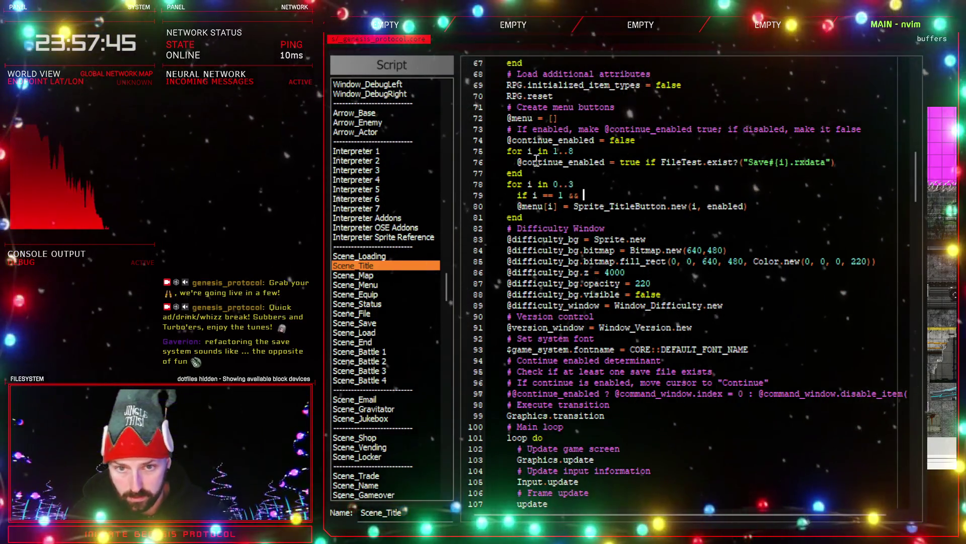
{"action": "left_click_drag", "start_coordinate": [575, 141], "coordinate": [596, 141]}
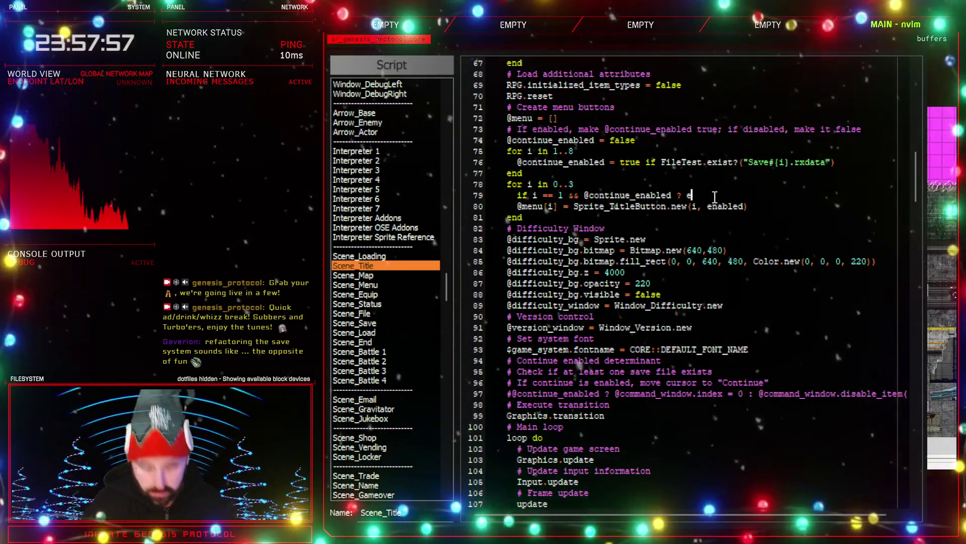
{"action": "key", "text": "BackSpace"}
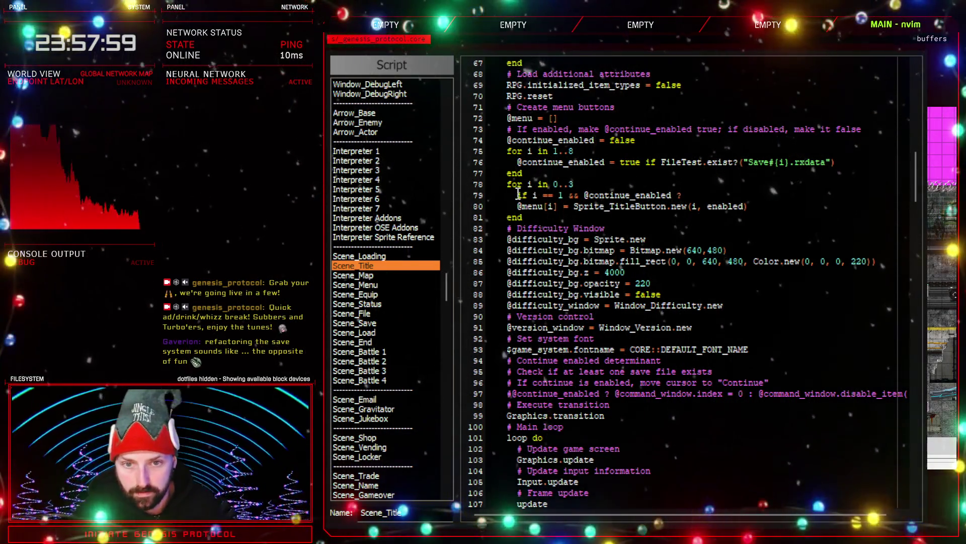
{"action": "type", "text": "d ="}
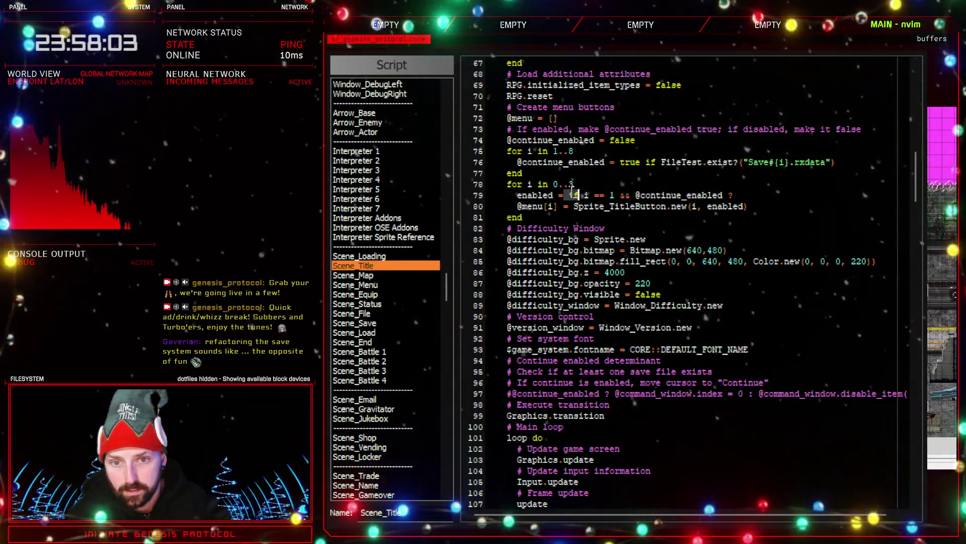
{"action": "key", "text": "Delete"}
{"action": "key", "text": "Delete"}
{"action": "key", "text": "Delete"}
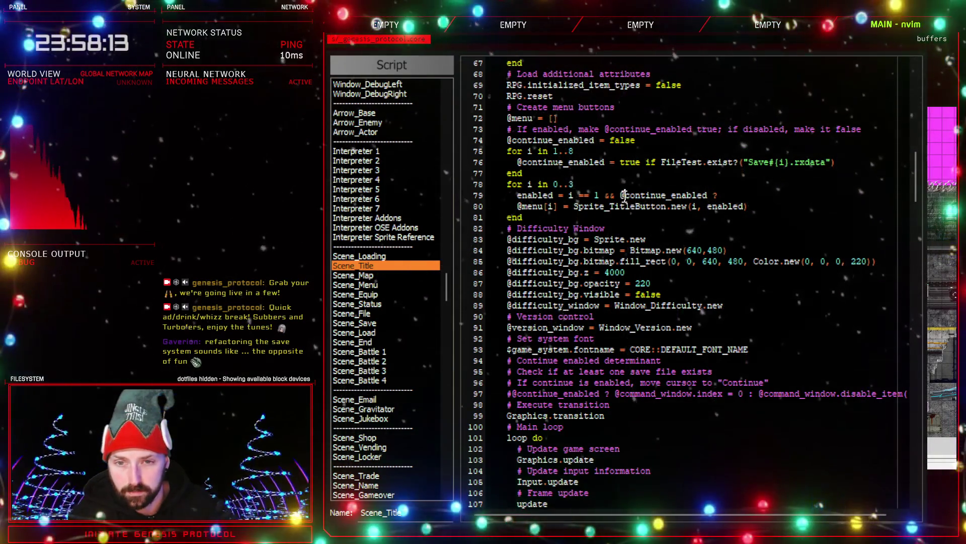
{"action": "type", "text": "!"}
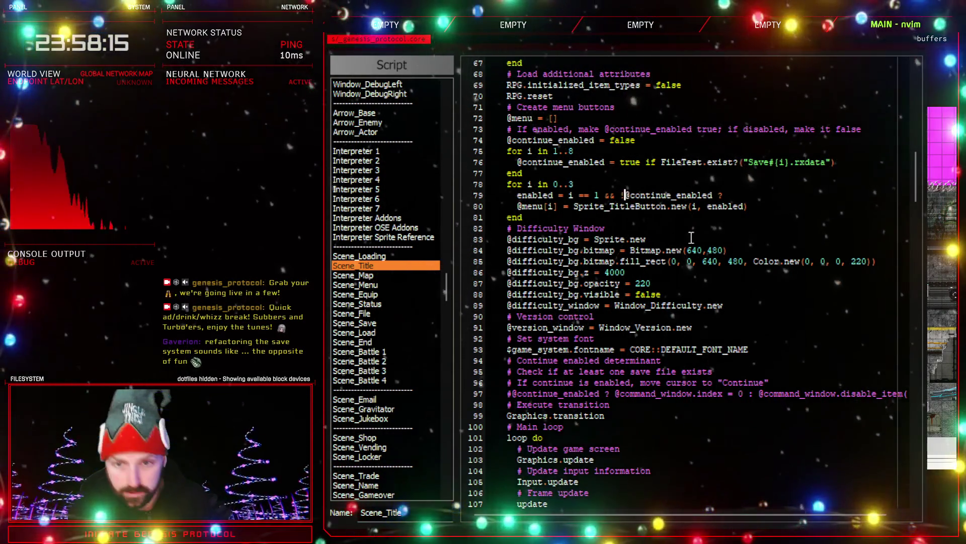
{"action": "left_click", "coordinate": [750, 196]}
{"action": "type", "text": "false :"}
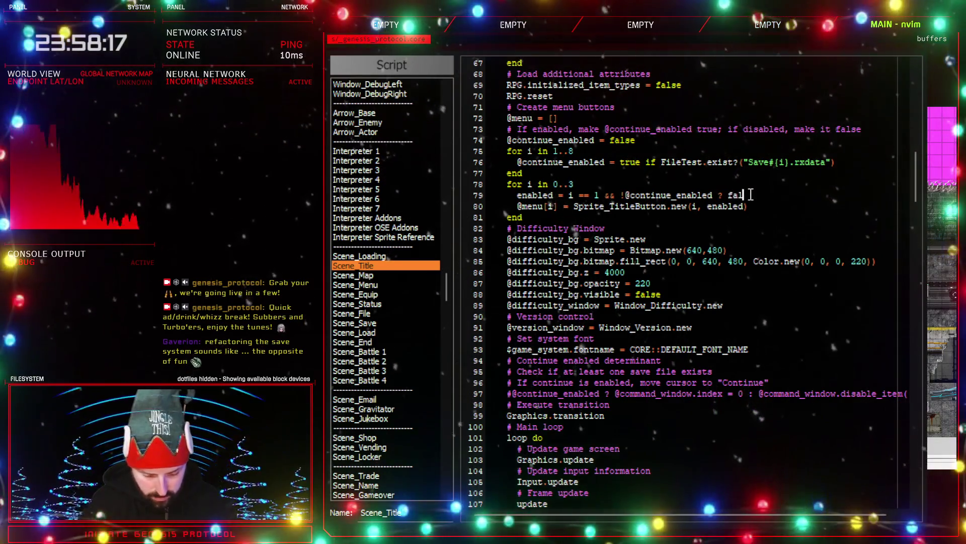
{"action": "type", "text": " true"}
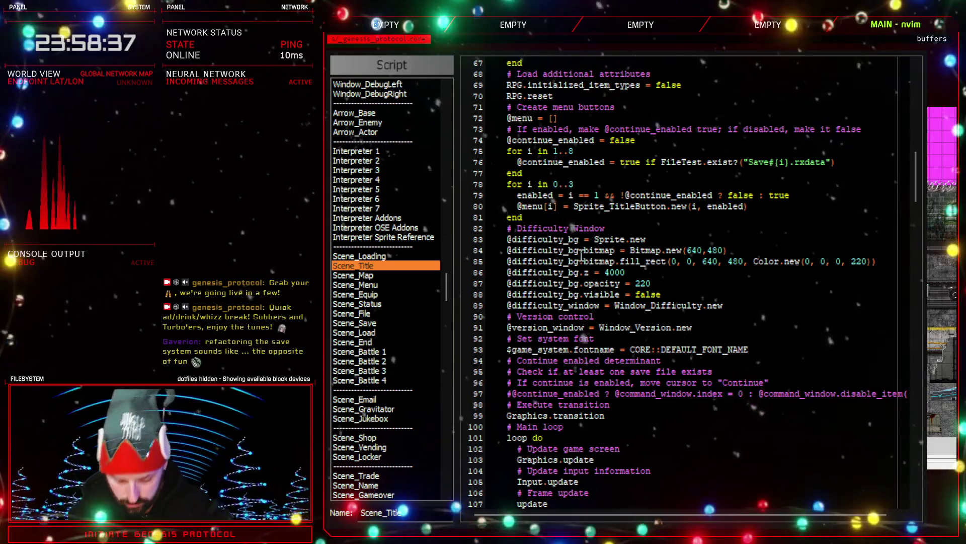
{"action": "left_click", "coordinate": [571, 195]}
{"action": "type", "text": "("}
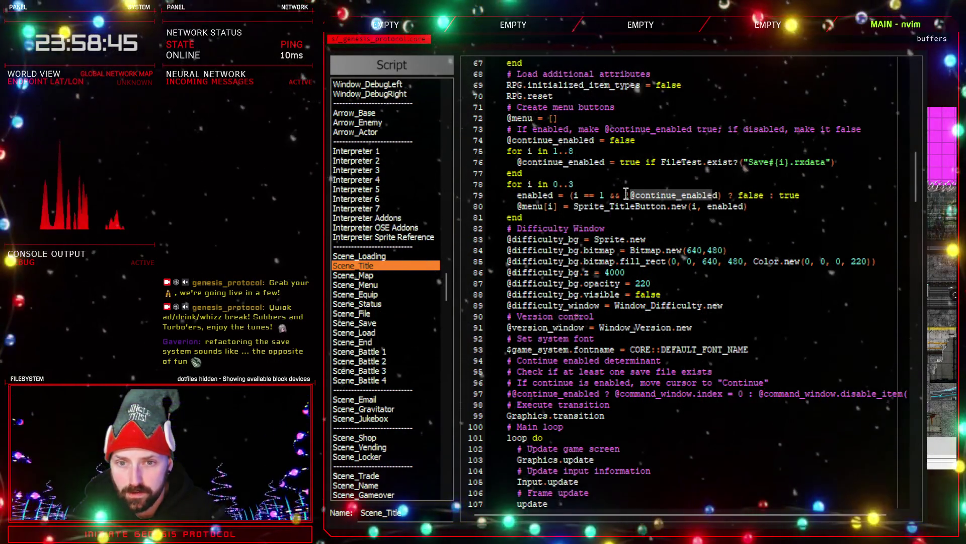
{"action": "left_click_drag", "start_coordinate": [575, 195], "coordinate": [603, 195]}
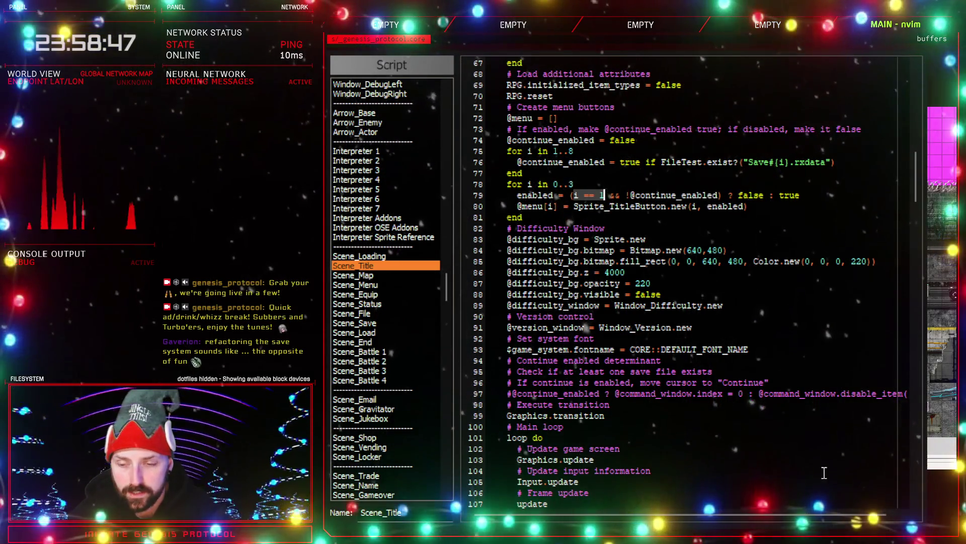
{"action": "left_click_drag", "start_coordinate": [446, 287], "coordinate": [448, 196]}
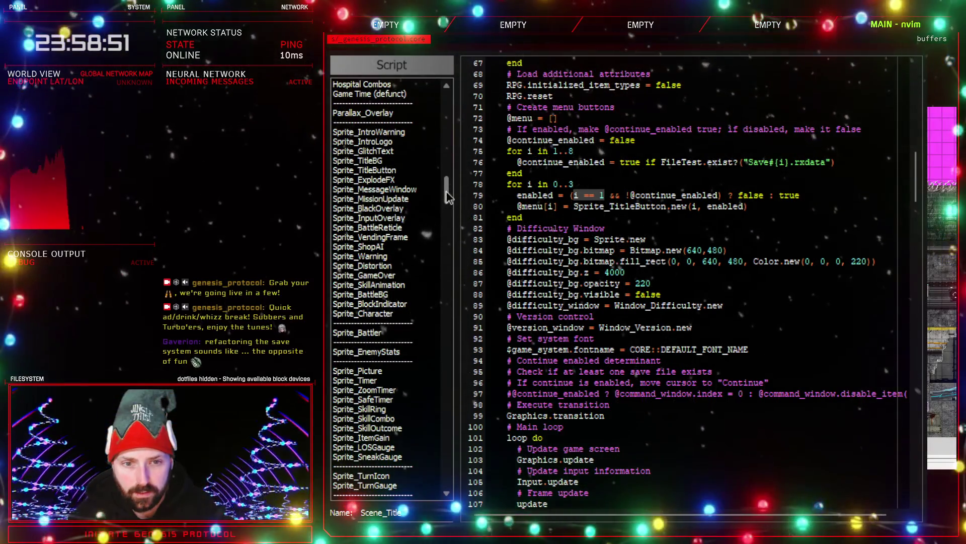
{"action": "left_click", "coordinate": [387, 170]}
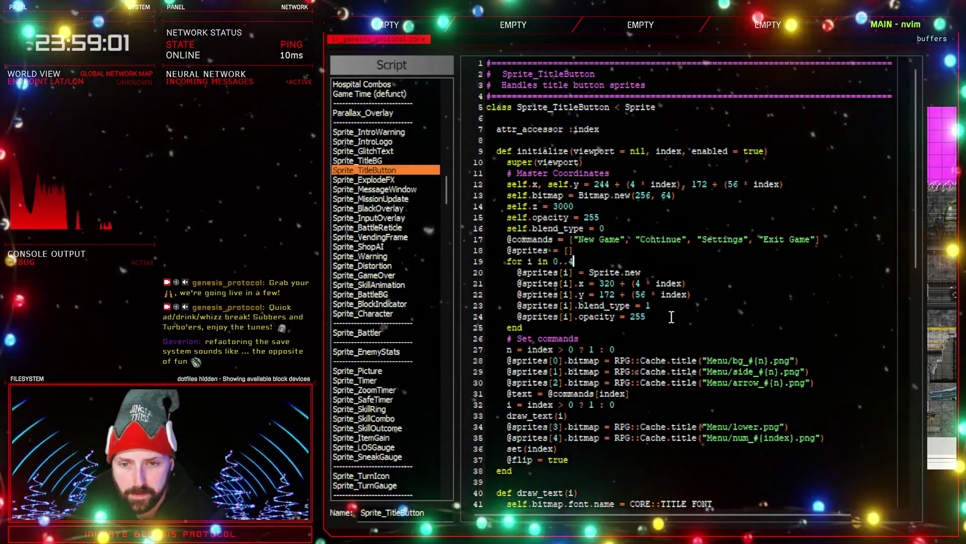
Step: Change the button's self.opacity on line 15 to 'enabled ? 255 : 80'
{"action": "key", "text": "Down"}
{"action": "key", "text": "Down"}
{"action": "key", "text": "Down"}
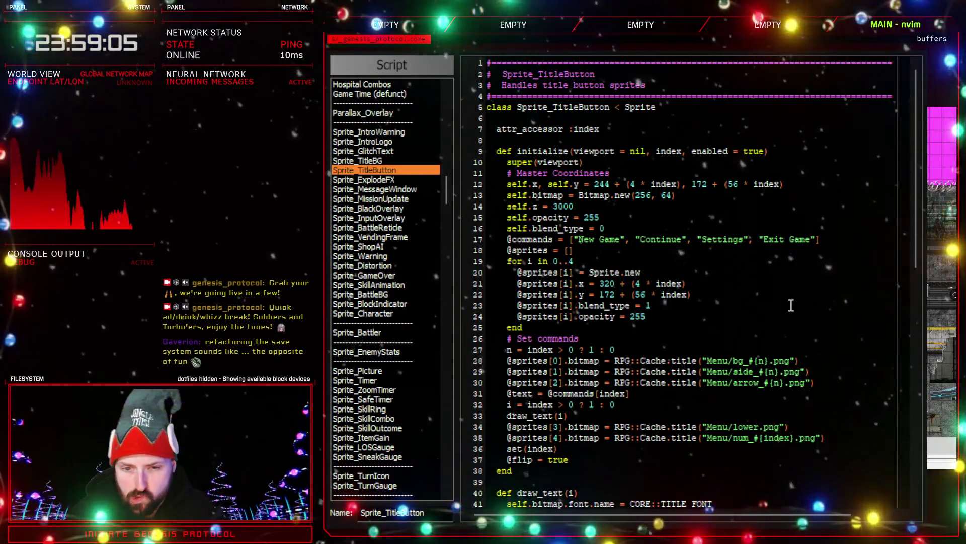
{"action": "left_click", "coordinate": [608, 210]}
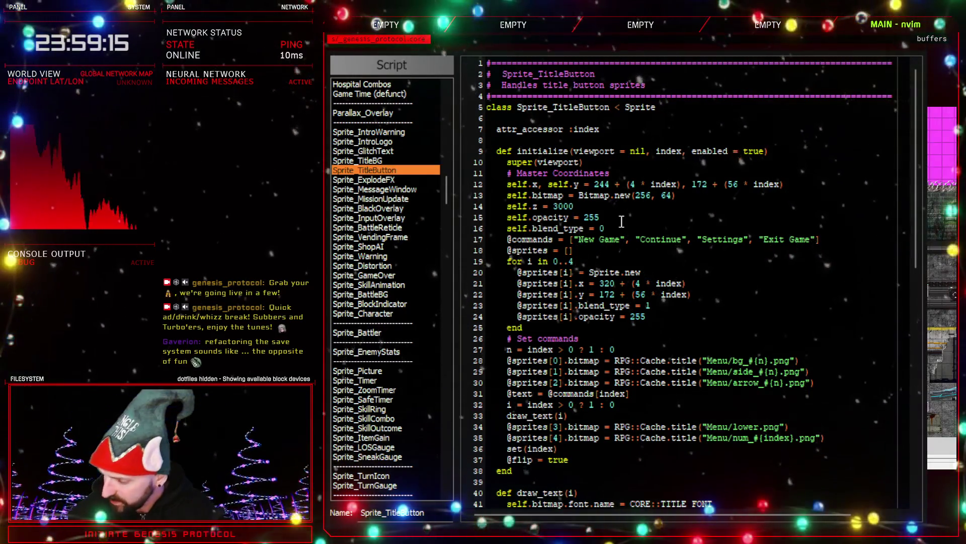
{"action": "left_click", "coordinate": [607, 207]}
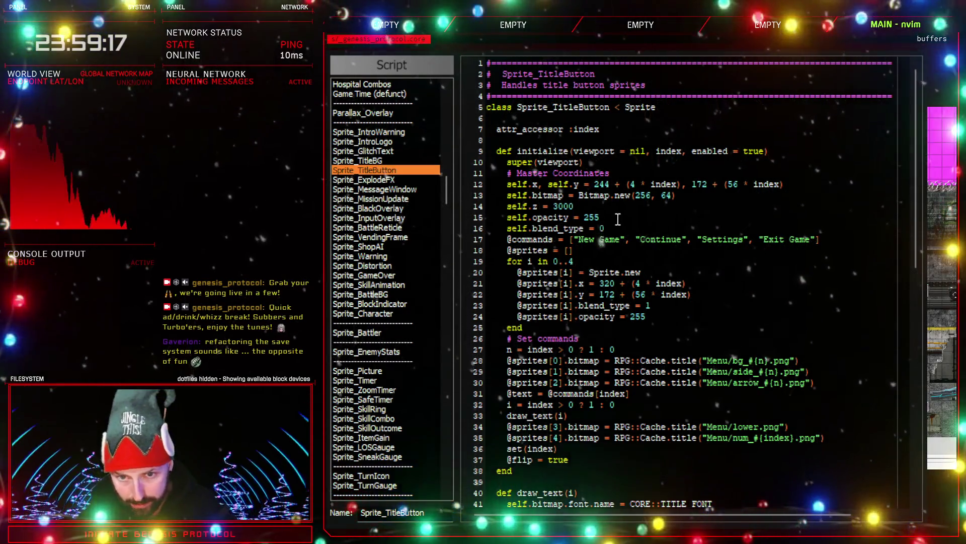
{"action": "left_click", "coordinate": [587, 216]}
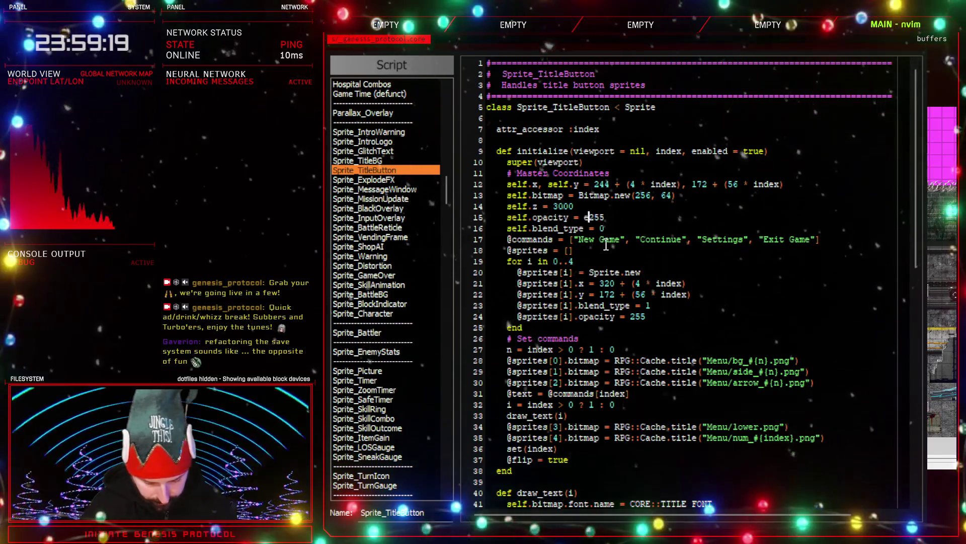
{"action": "type", "text": "nab"}
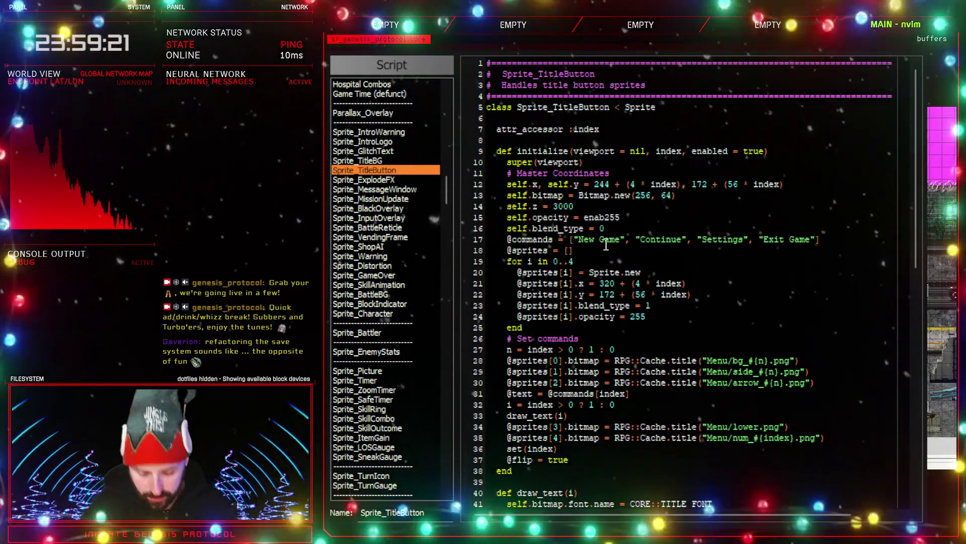
{"action": "type", "text": "led "}
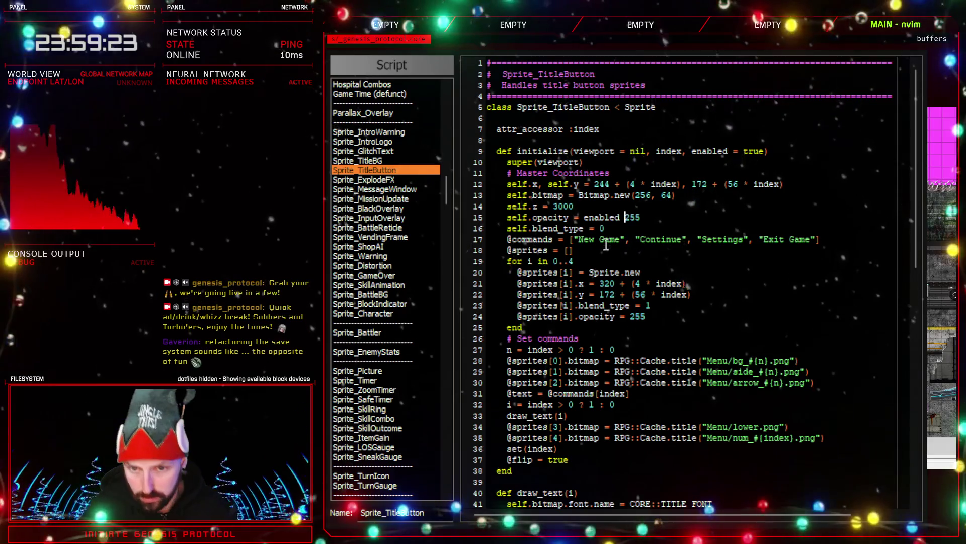
{"action": "type", "text": "?"}
{"action": "left_click", "coordinate": [661, 216]}
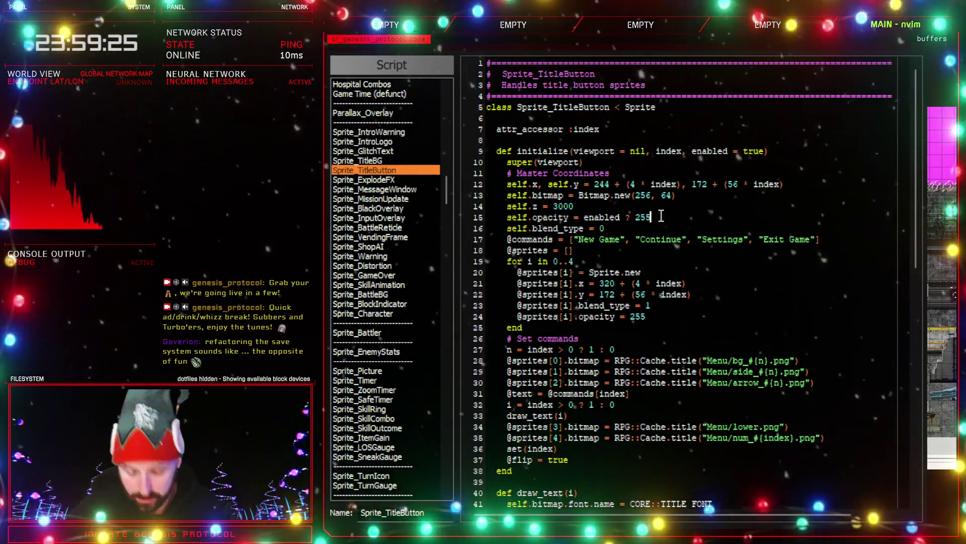
{"action": "type", "text": ": 80"}
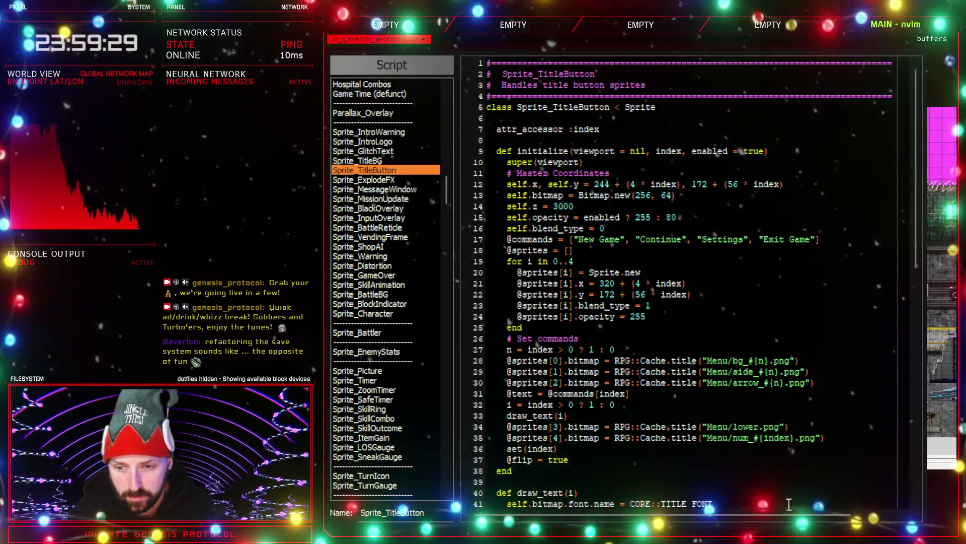
{"action": "left_click", "coordinate": [664, 306]}
{"action": "key", "text": "Return"}
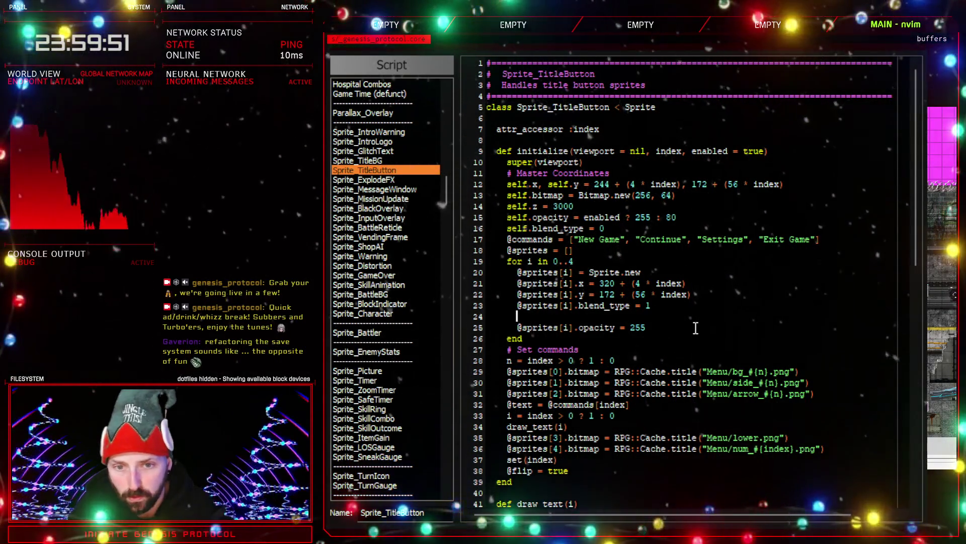
{"action": "key", "text": "Escape"}
{"action": "key", "text": "d"}
{"action": "key", "text": "d"}
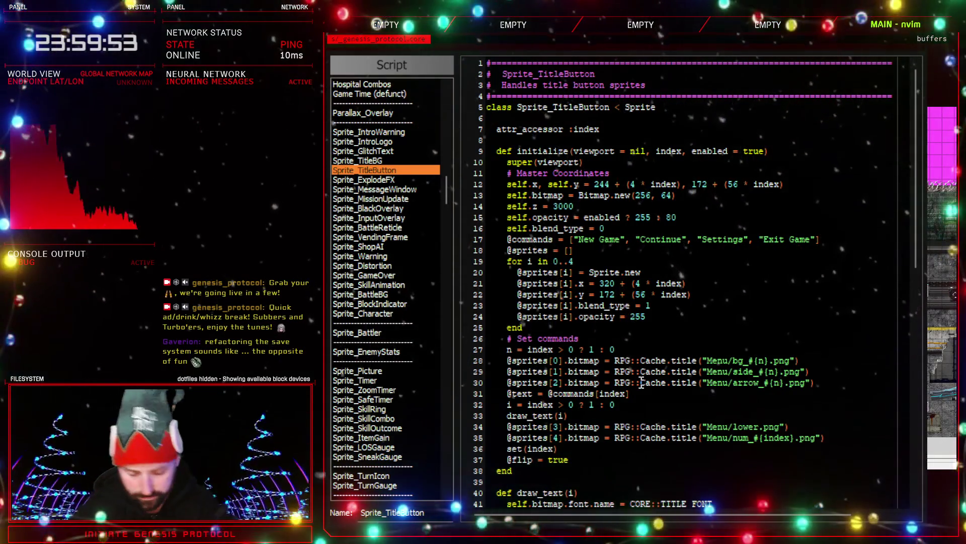
{"action": "type", "text": "enabled"}
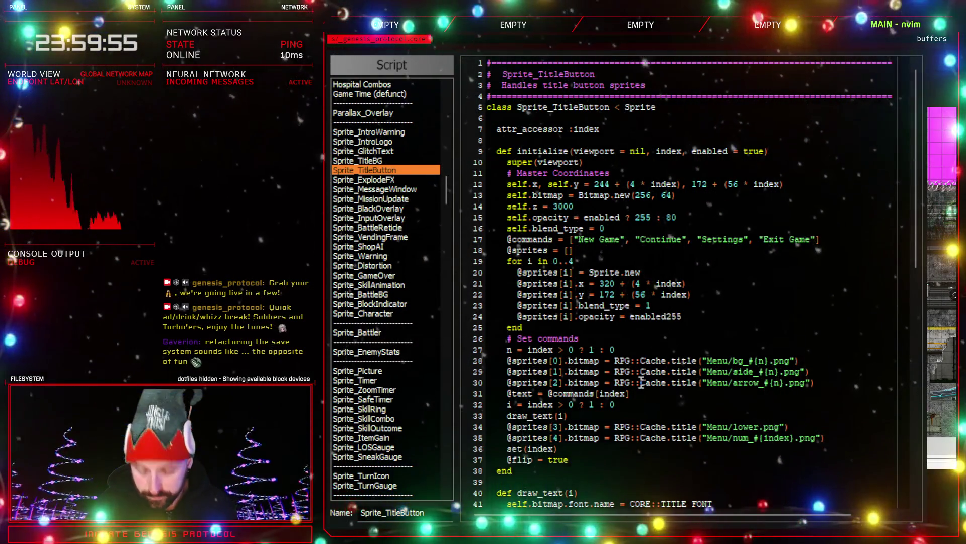
{"action": "type", "text": " ?"}
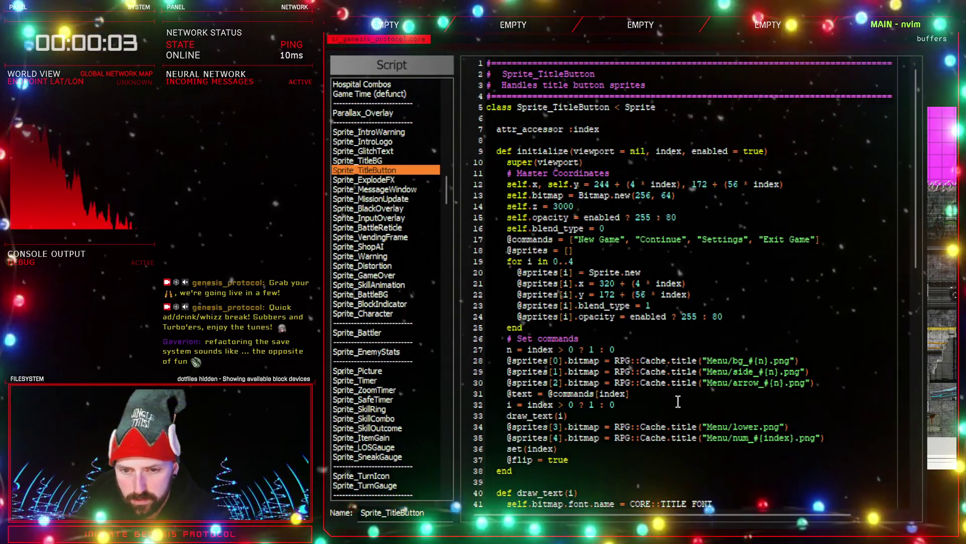
{"action": "scroll", "coordinate": [676, 400], "scroll_direction": "down", "scroll_amount": 2}
{"action": "scroll", "coordinate": [676, 401], "scroll_direction": "down", "scroll_amount": 6}
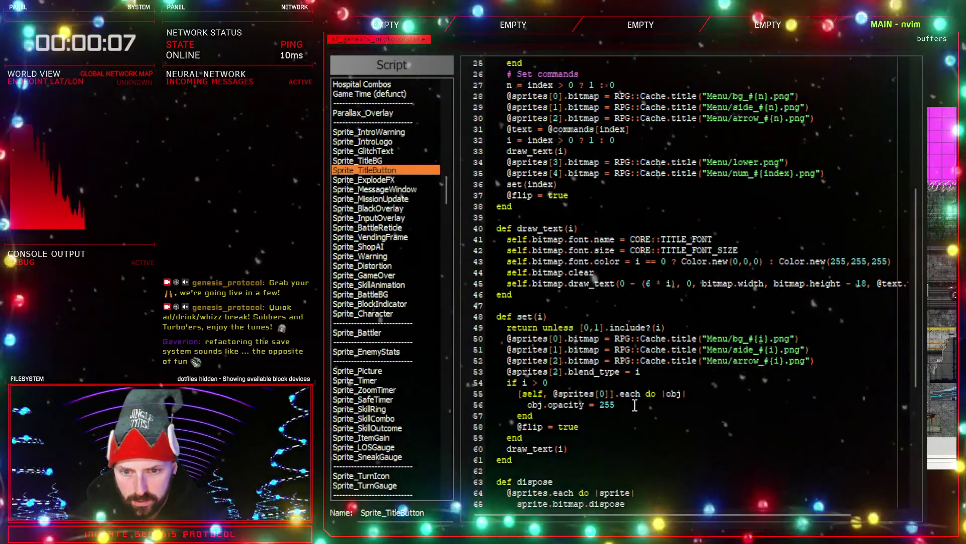
{"action": "scroll", "coordinate": [624, 302], "scroll_direction": "down", "scroll_amount": 4}
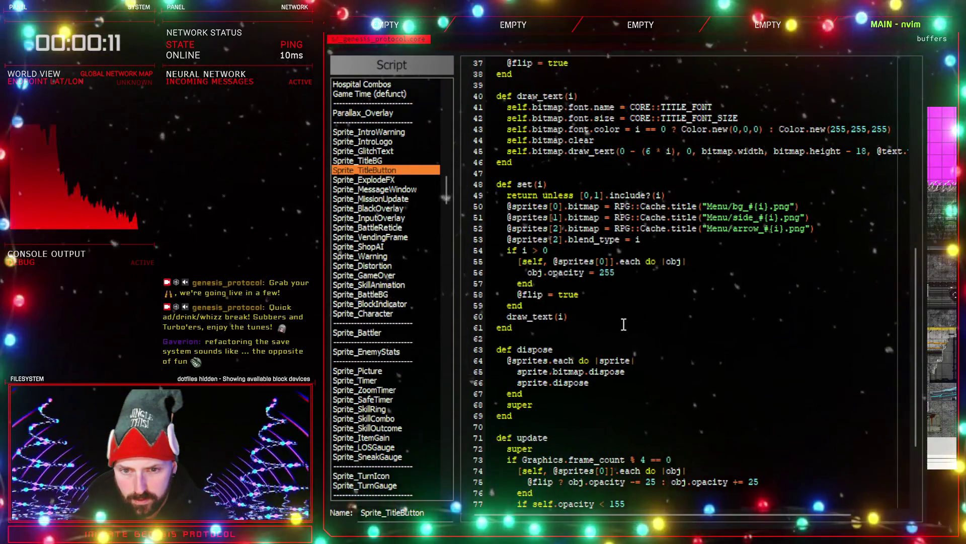
{"action": "scroll", "coordinate": [624, 324], "scroll_direction": "up", "scroll_amount": 12}
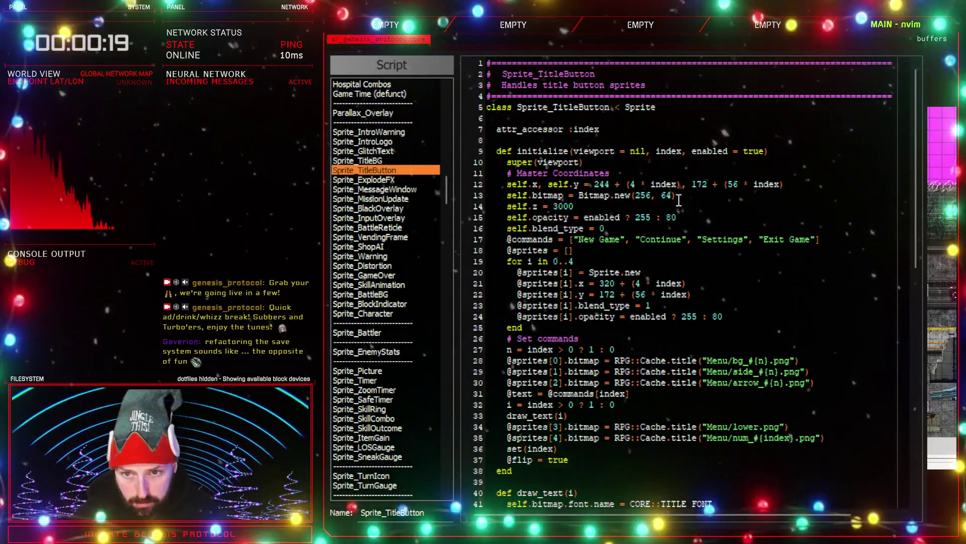
{"action": "key", "text": "o"}
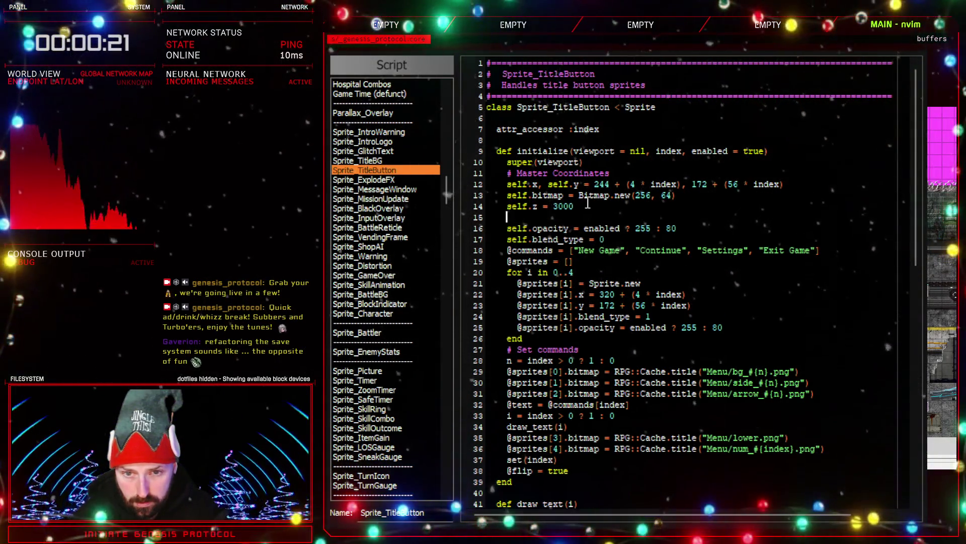
{"action": "type", "text": "full_opacity"}
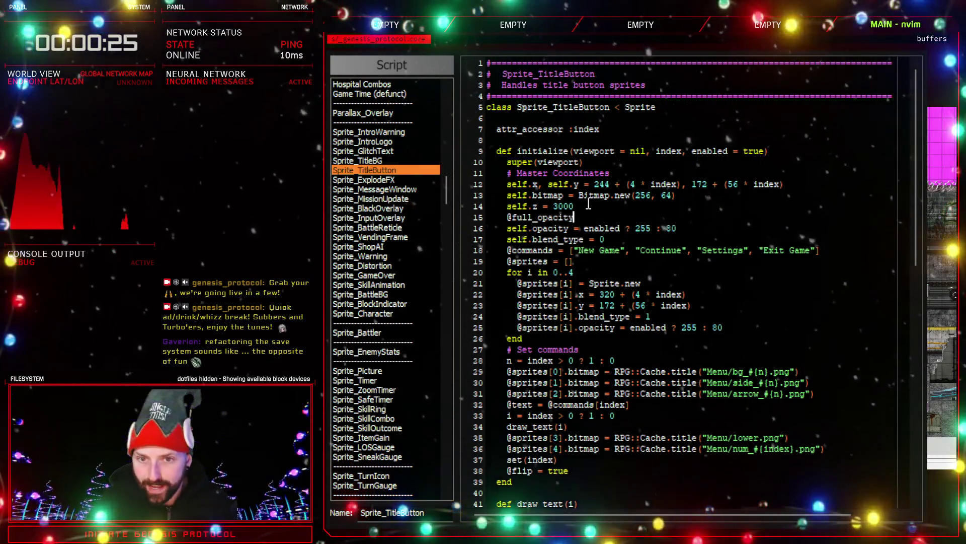
{"action": "type", "text": " = enabled ? 255 : 80"}
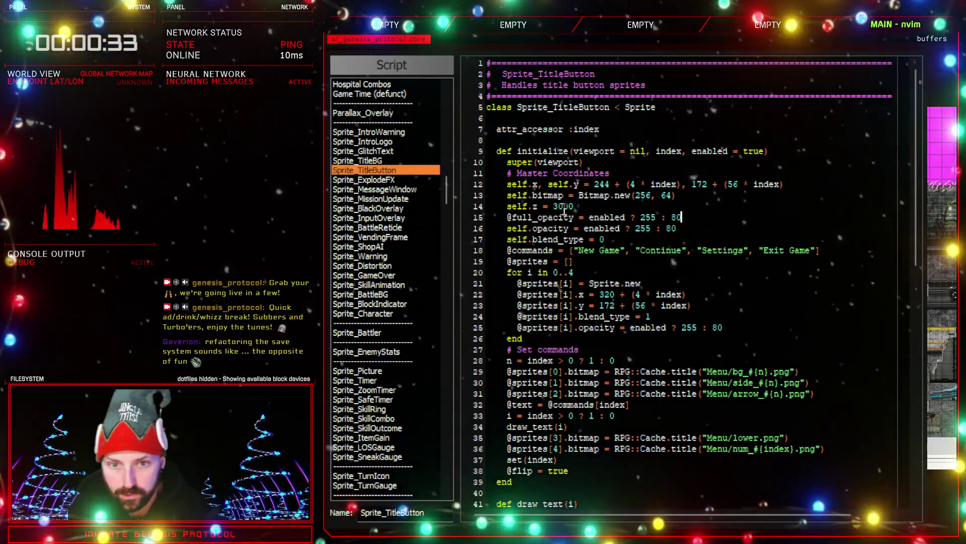
Step: Replace the opacity expressions on lines 16 and 25 with the stored opacity variable
{"action": "double_click", "coordinate": [556, 220]}
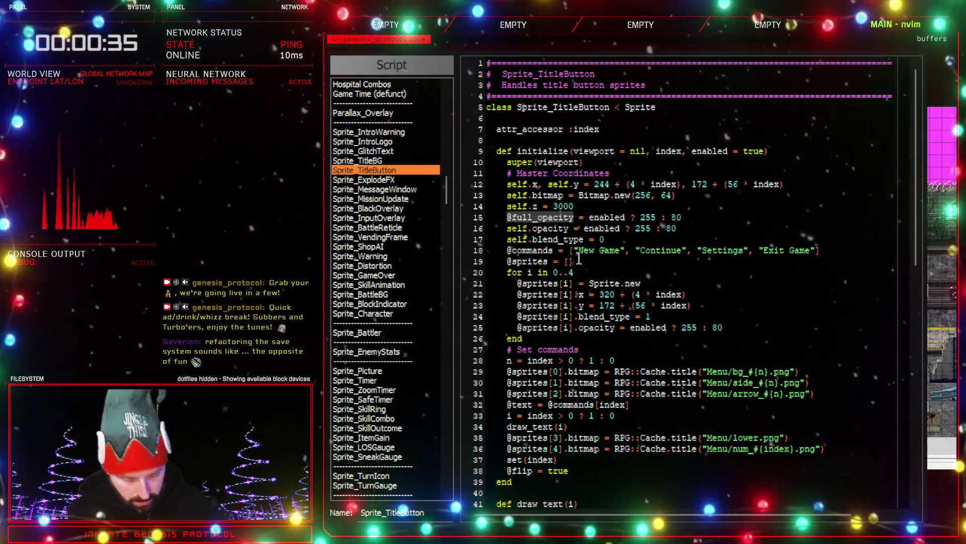
{"action": "key", "text": "y"}
{"action": "left_click_drag", "start_coordinate": [584, 228], "coordinate": [680, 228]}
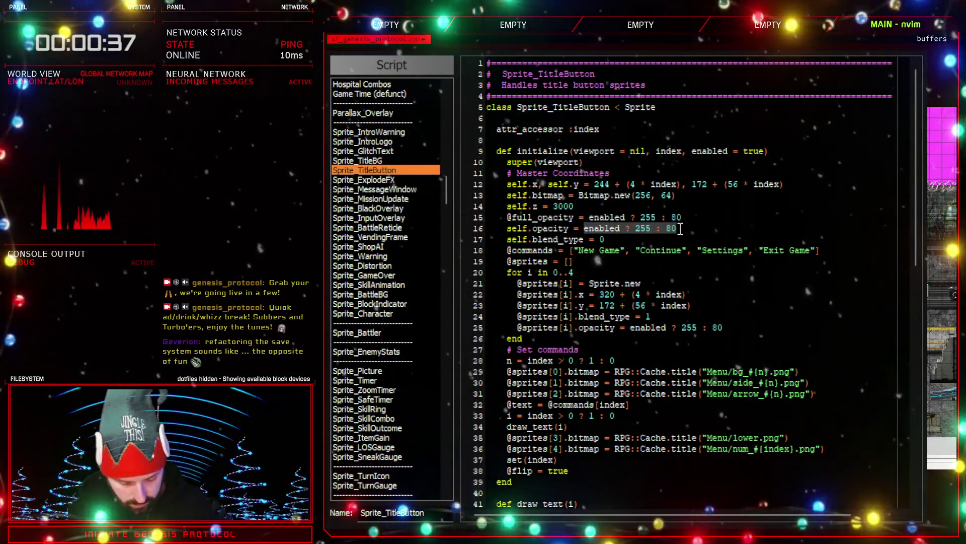
{"action": "key", "text": "p"}
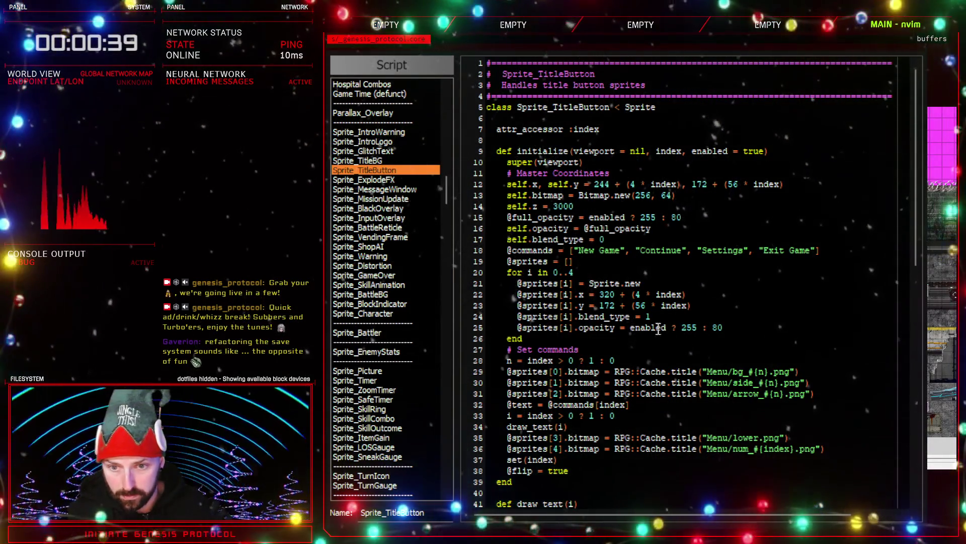
{"action": "left_click_drag", "start_coordinate": [629, 328], "coordinate": [722, 327]}
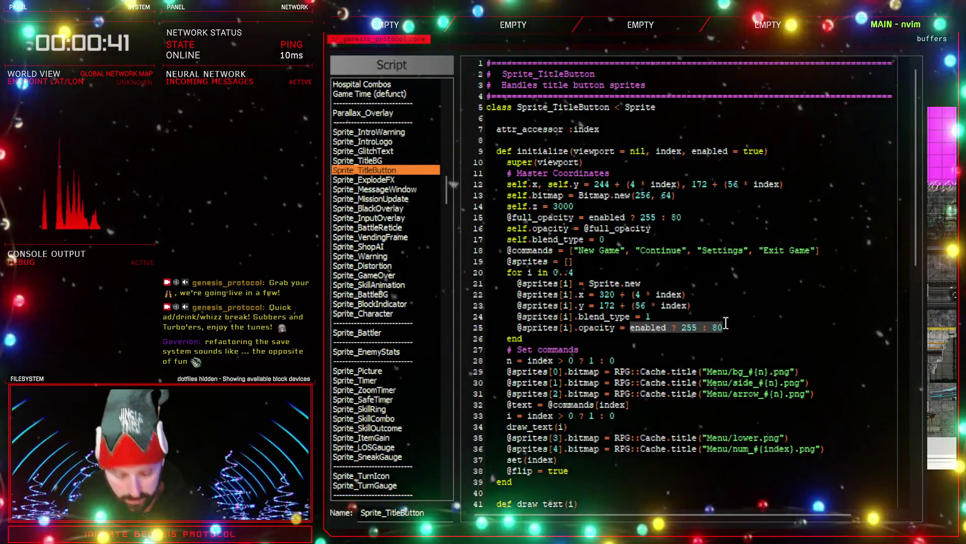
{"action": "key", "text": "p"}
{"action": "key", "text": "z"}
{"action": "key", "text": "t"}
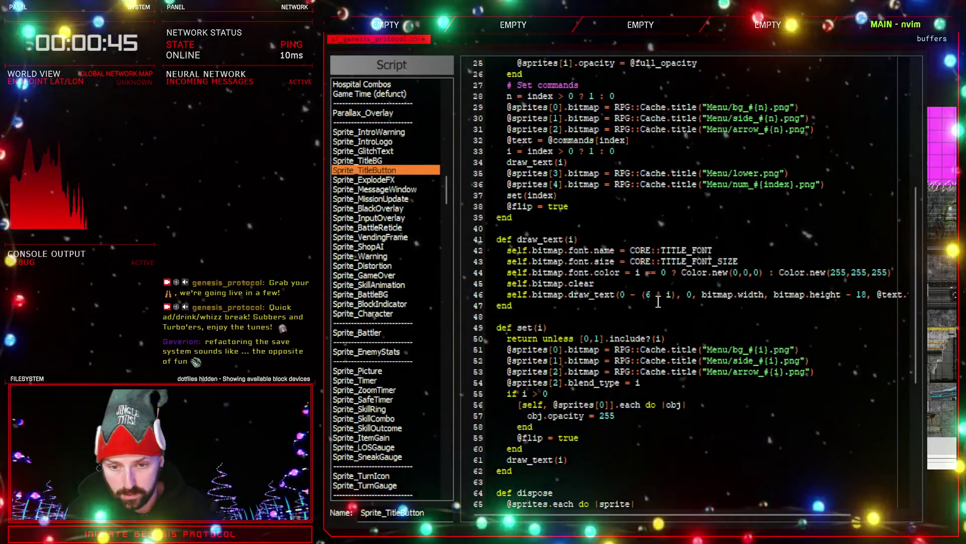
{"action": "scroll", "coordinate": [663, 322], "scroll_direction": "down", "scroll_amount": 2}
{"action": "scroll", "coordinate": [667, 334], "scroll_direction": "up", "scroll_amount": 6}
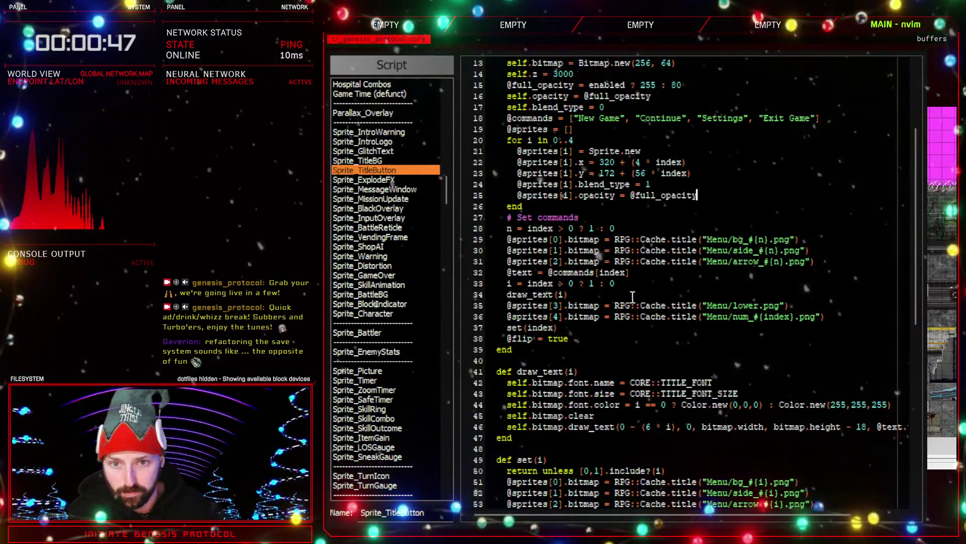
{"action": "scroll", "coordinate": [583, 264], "scroll_direction": "up", "scroll_amount": 2}
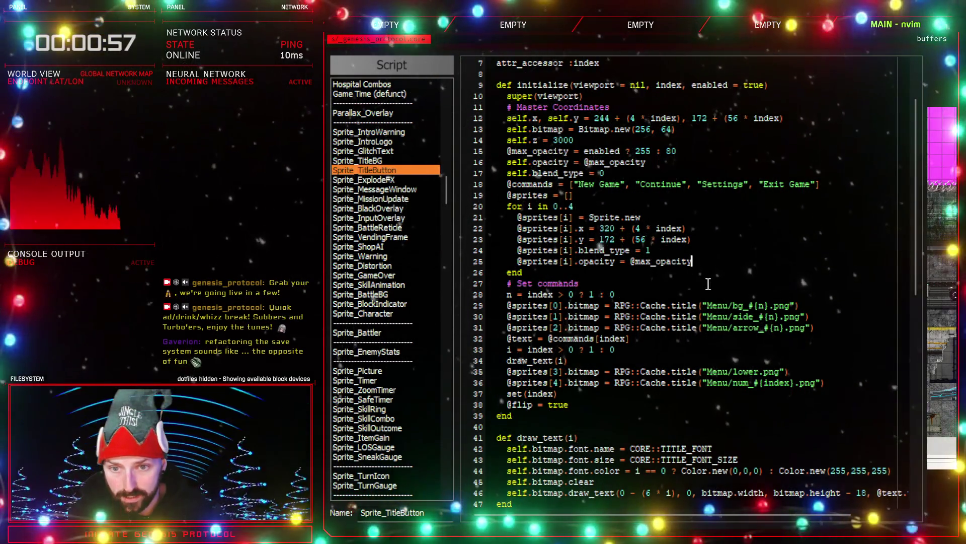
{"action": "scroll", "coordinate": [725, 318], "scroll_direction": "down", "scroll_amount": 4}
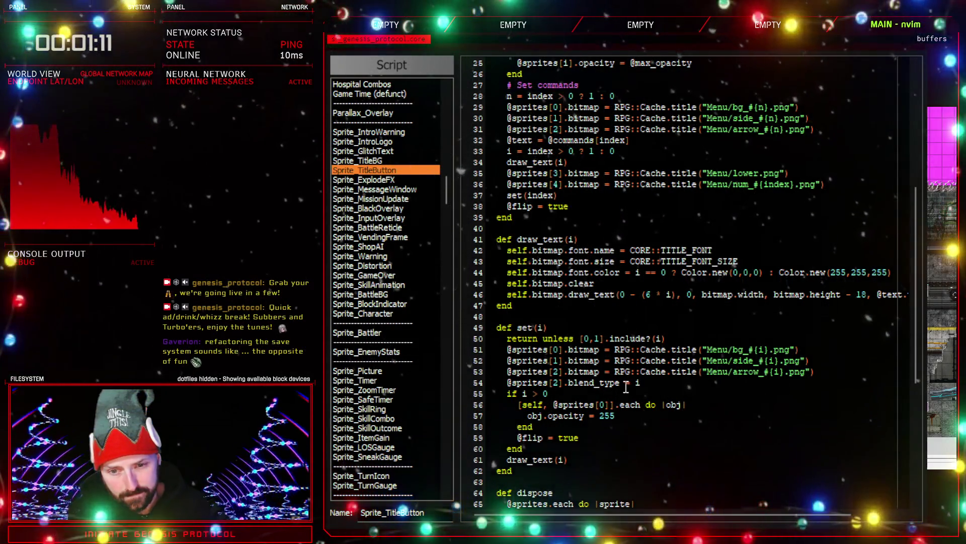
{"action": "scroll", "coordinate": [626, 387], "scroll_direction": "down", "scroll_amount": 2}
{"action": "double_click", "coordinate": [606, 349]}
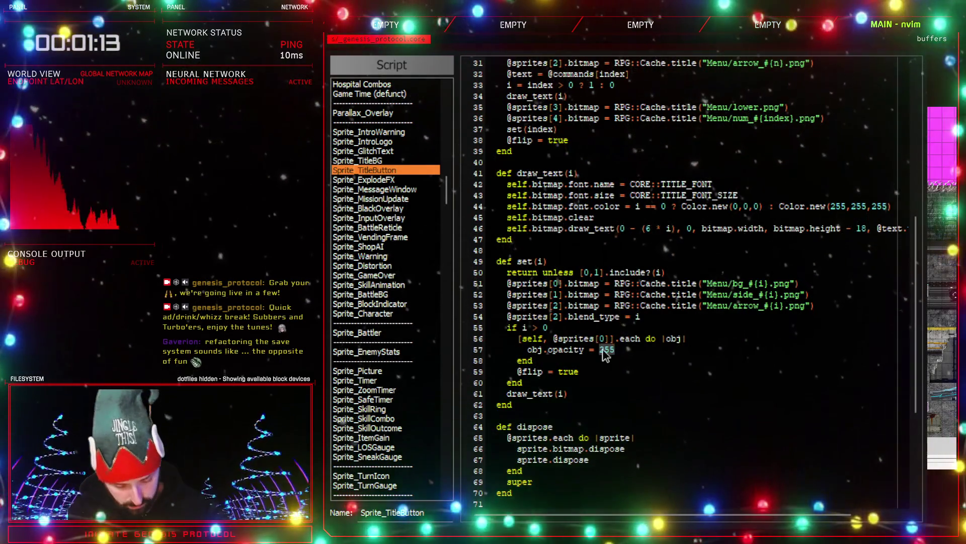
{"action": "type", "text": "@max_opacity"}
{"action": "scroll", "coordinate": [664, 382], "scroll_direction": "down", "scroll_amount": 6}
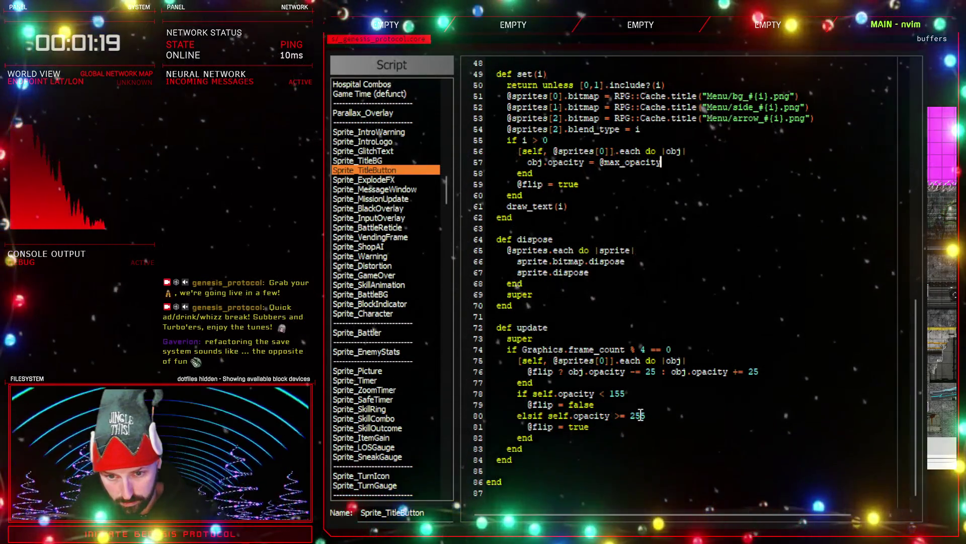
{"action": "type", "text": "@max_opacity"}
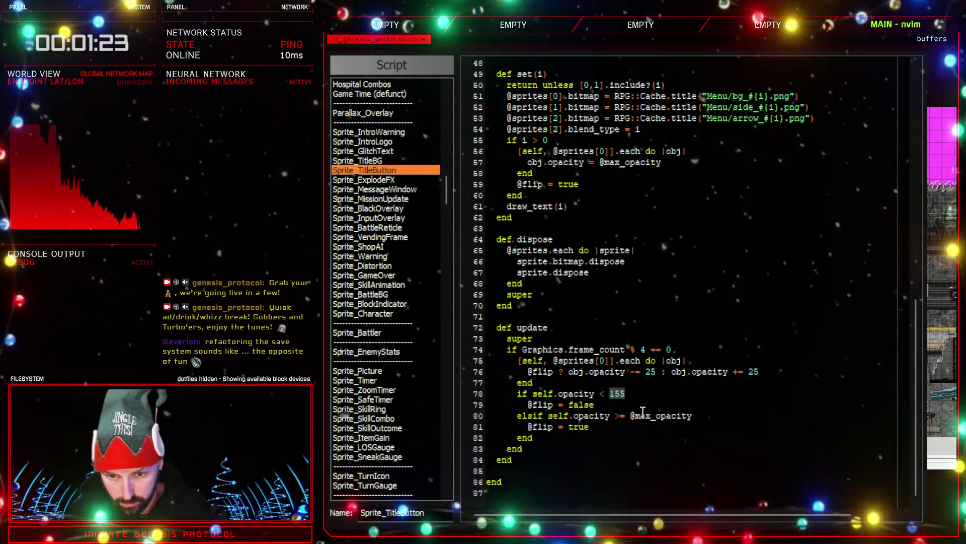
{"action": "double_click", "coordinate": [618, 394]}
{"action": "type", "text": "@max_opacity"}
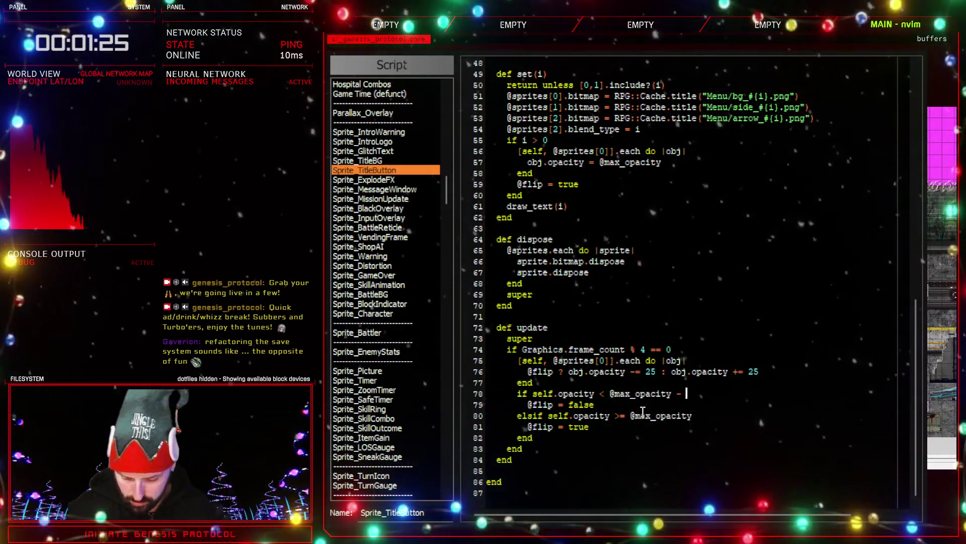
{"action": "type", "text": " - 100"}
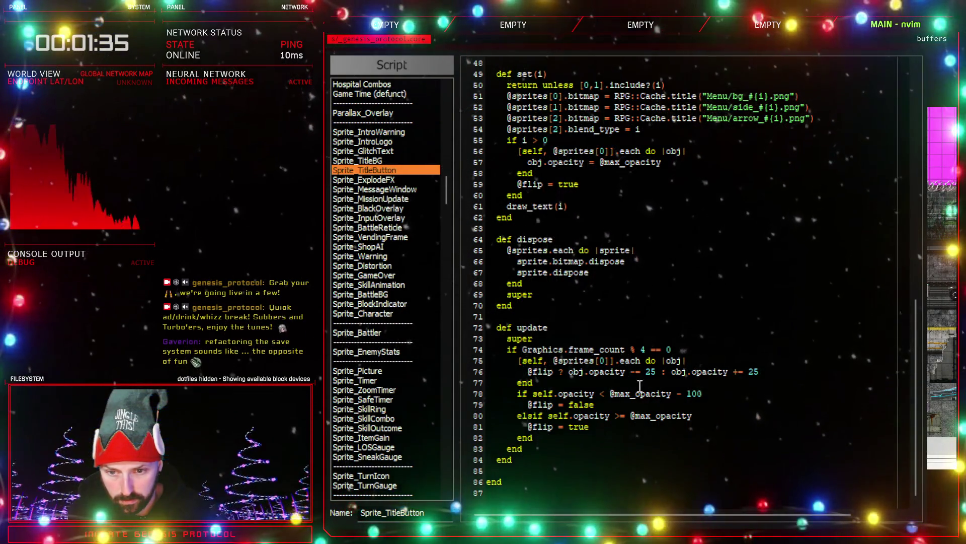
{"action": "scroll", "coordinate": [649, 349], "scroll_direction": "up", "scroll_amount": 4}
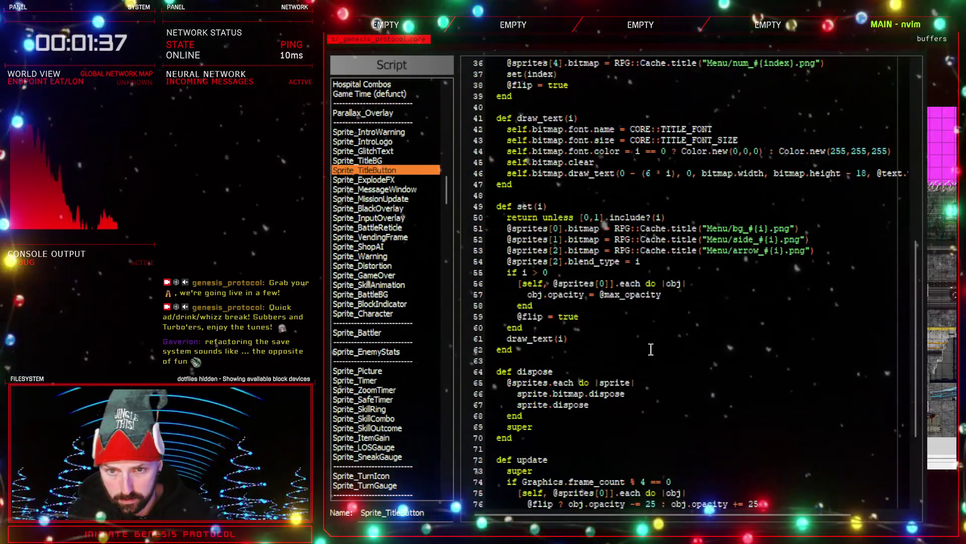
{"action": "scroll", "coordinate": [651, 349], "scroll_direction": "up", "scroll_amount": 10}
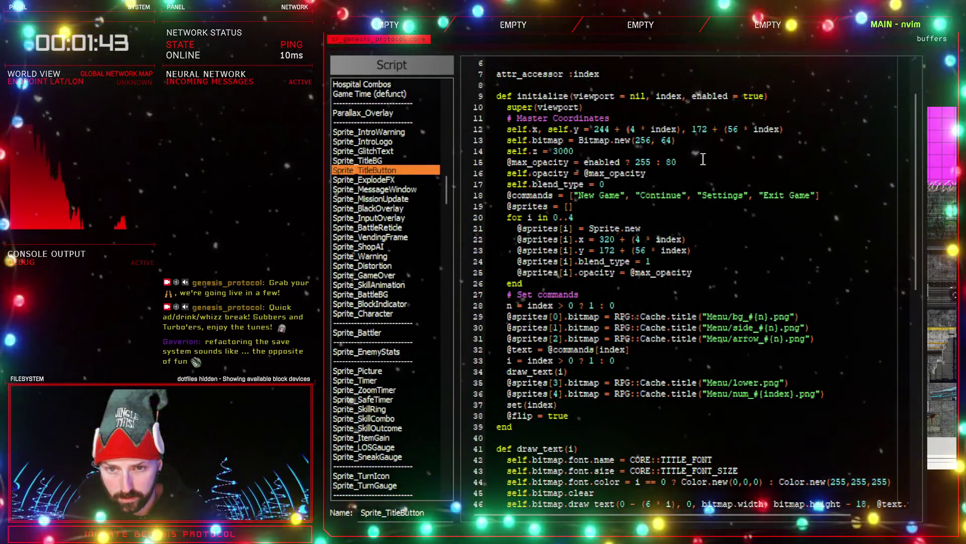
Step: Reopen the Script Editor and try rearranging the line 9 initialize parameters, then undo the changes
{"action": "key", "text": "Escape"}
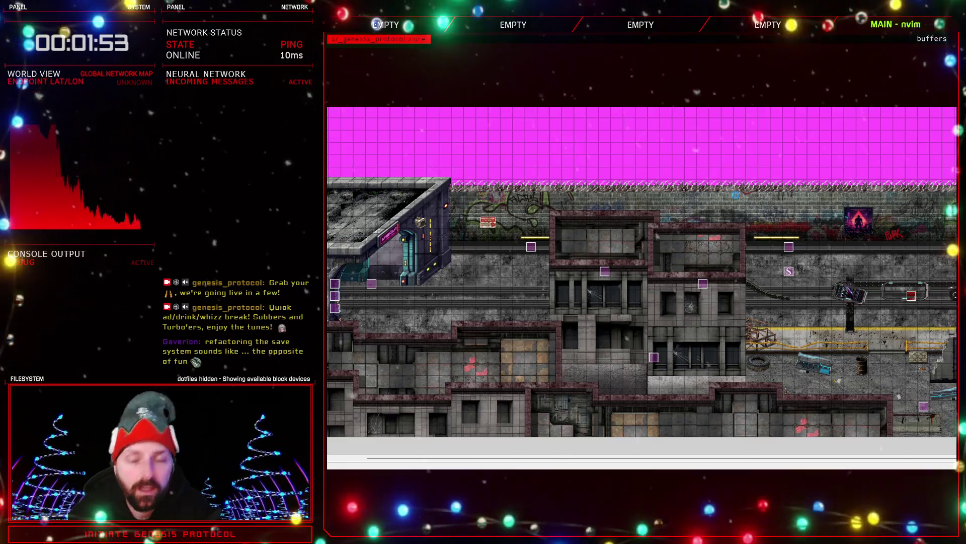
{"action": "key", "text": "F11"}
{"action": "scroll", "coordinate": [730, 305], "scroll_direction": "up", "scroll_amount": 10}
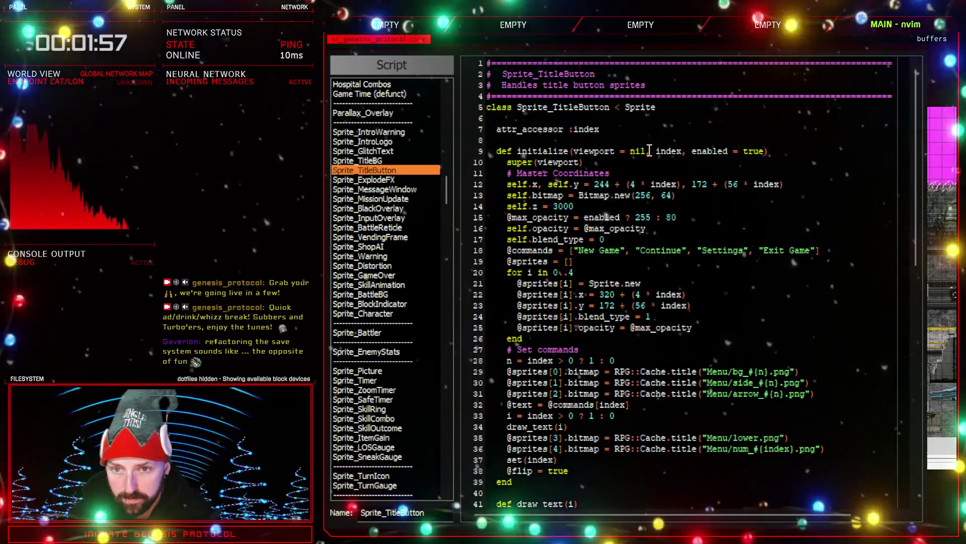
{"action": "left_click_drag", "start_coordinate": [692, 151], "coordinate": [762, 153]}
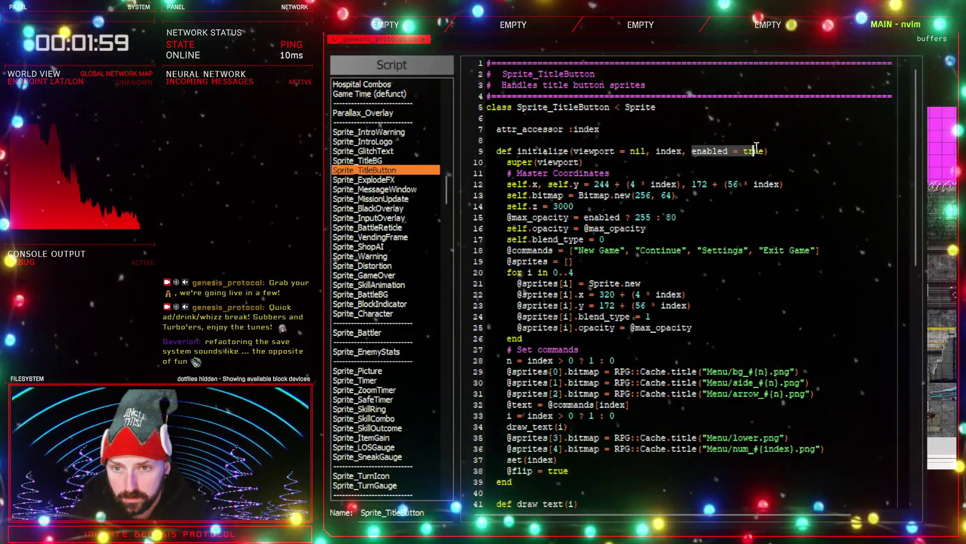
{"action": "left_click_drag", "start_coordinate": [660, 156], "coordinate": [658, 153]}
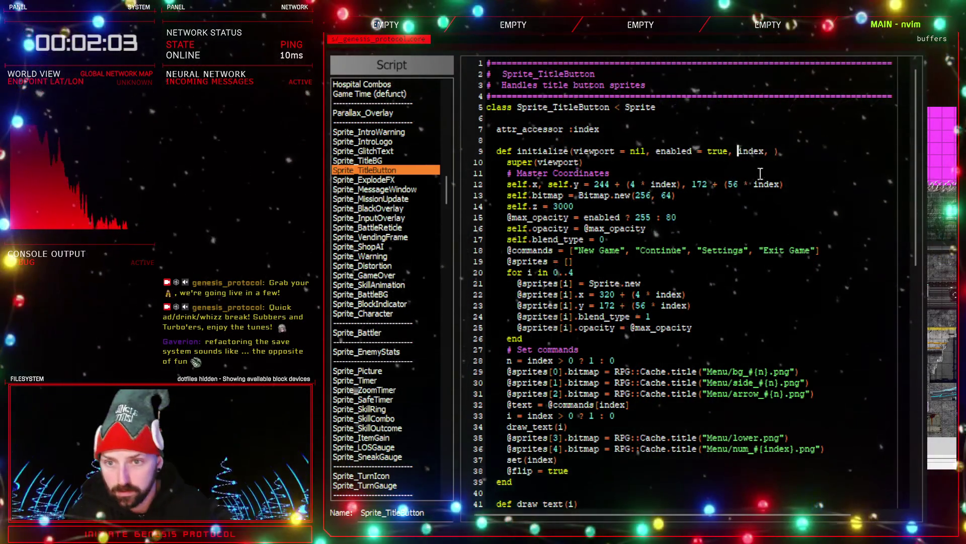
{"action": "left_click", "coordinate": [766, 153]}
{"action": "key", "text": "Delete"}
{"action": "key", "text": "Delete"}
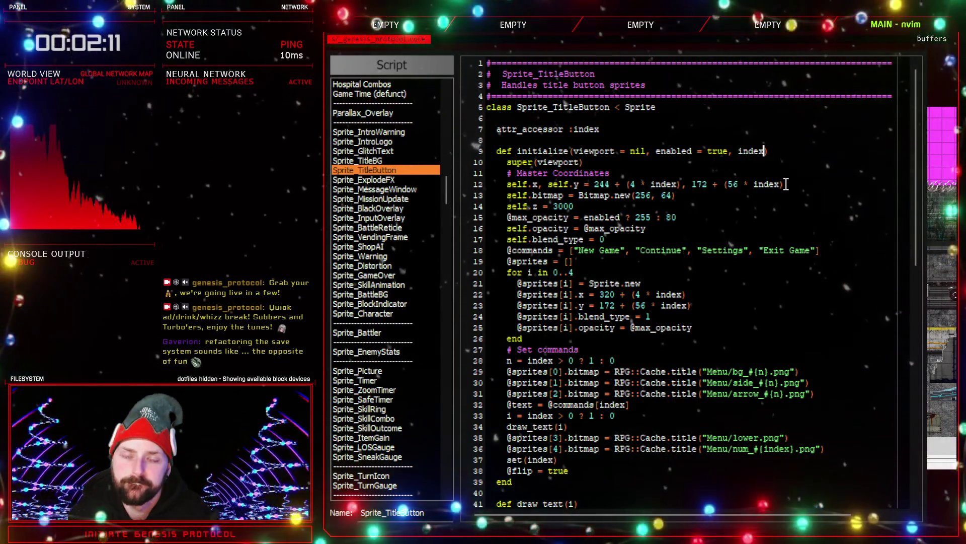
{"action": "type", "text": ","}
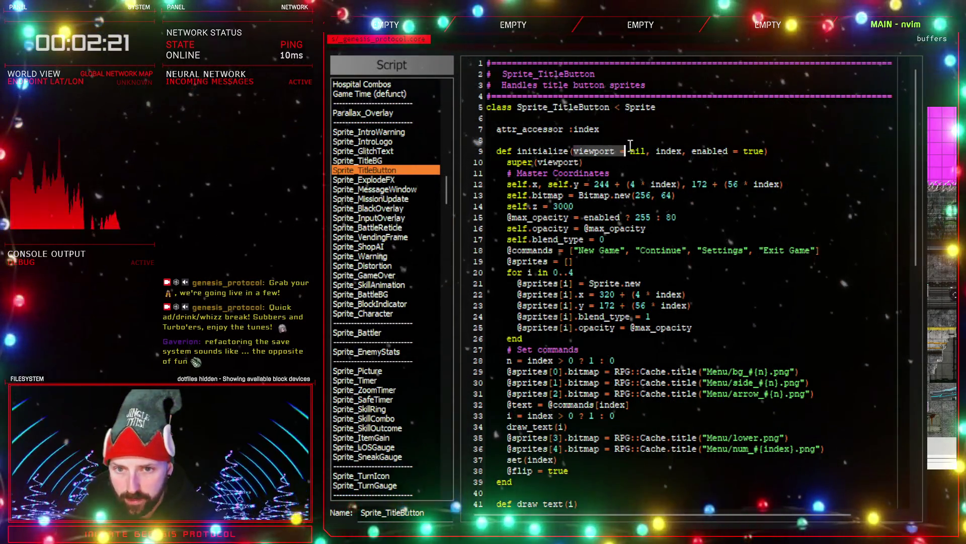
{"action": "left_click", "coordinate": [665, 151]}
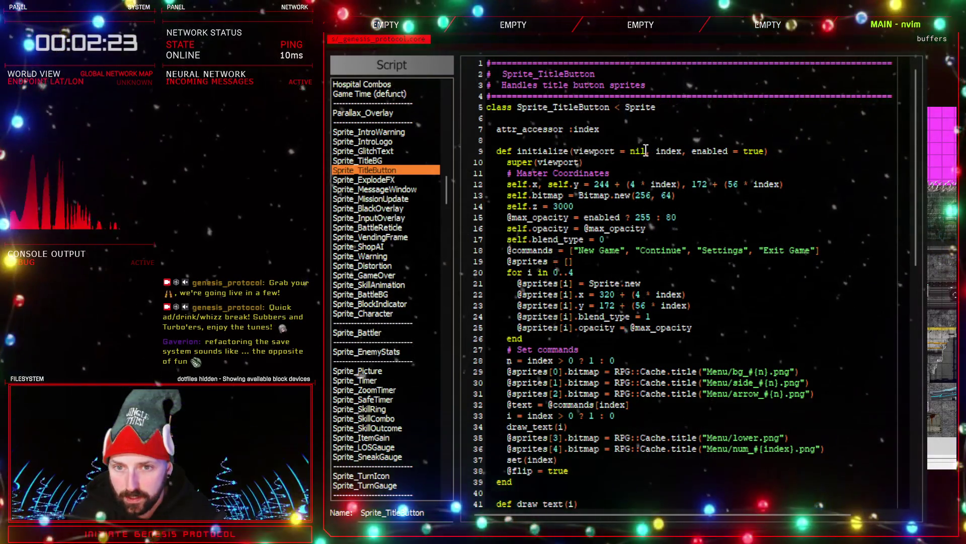
{"action": "left_click_drag", "start_coordinate": [646, 151], "coordinate": [571, 152]}
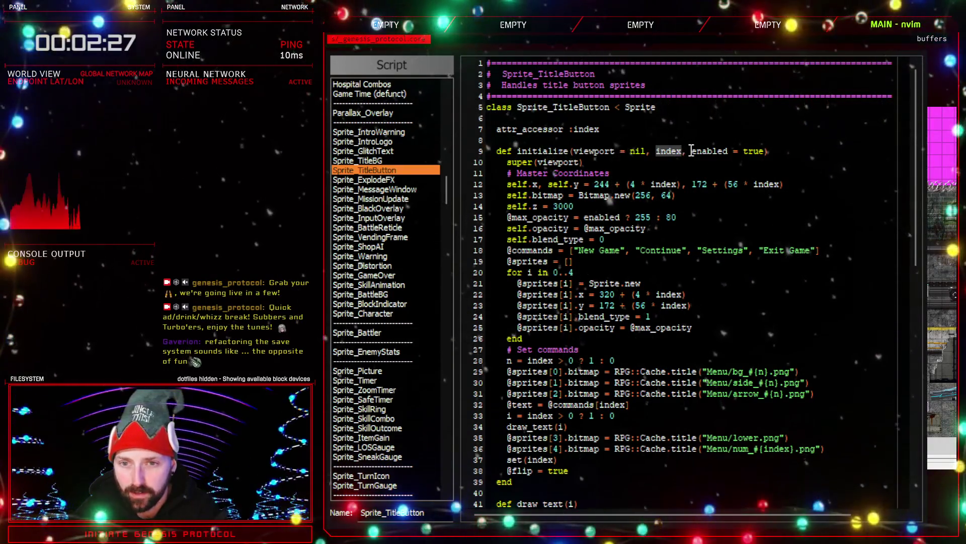
{"action": "left_click_drag", "start_coordinate": [705, 151], "coordinate": [765, 152]}
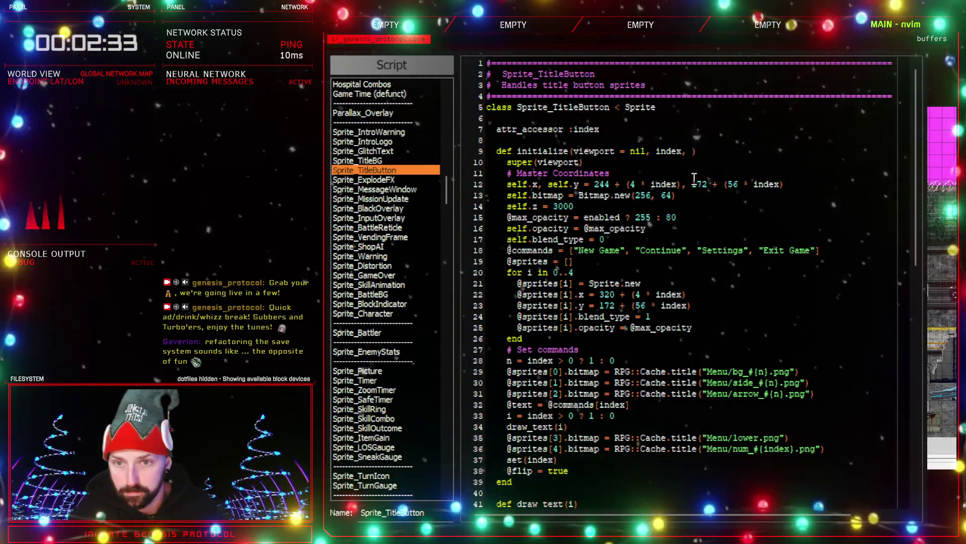
{"action": "key", "text": "ctrl+z"}
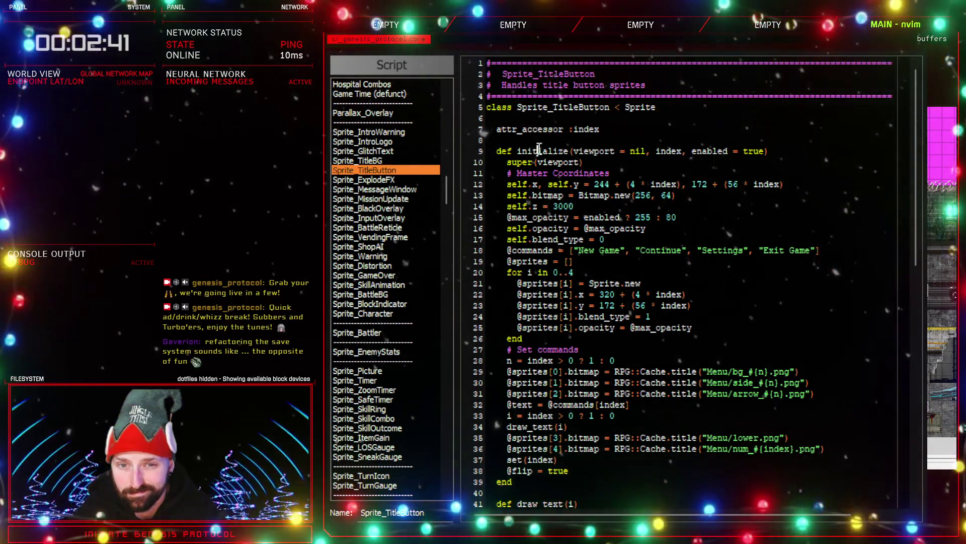
Step: Duplicate line 9, comment out the original, pass nil to super, drop 'viewport = nil', and playtest
{"action": "key", "text": "y"}
{"action": "key", "text": "y"}
{"action": "key", "text": "shift+p"}
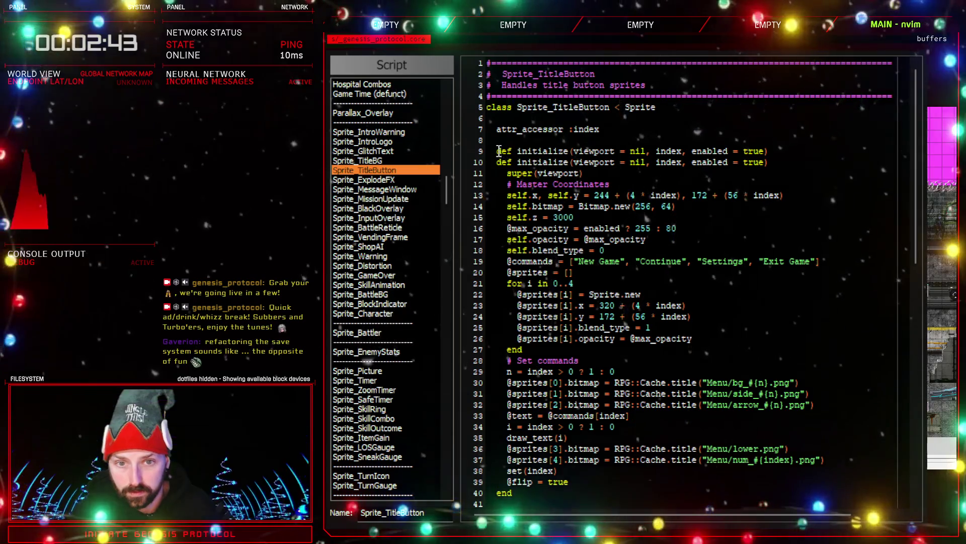
{"action": "type", "text": "i#"}
{"action": "key", "text": "Escape"}
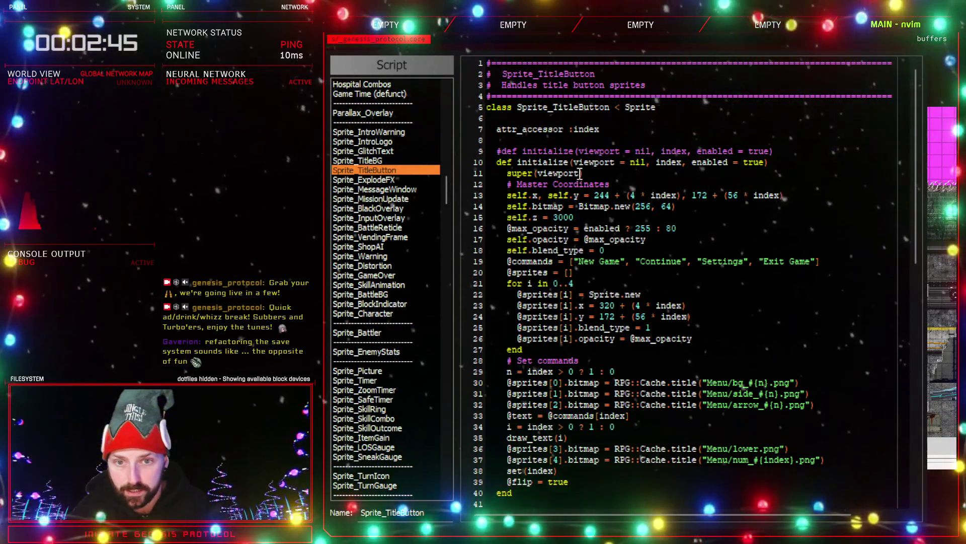
{"action": "type", "text": "ciwnil"}
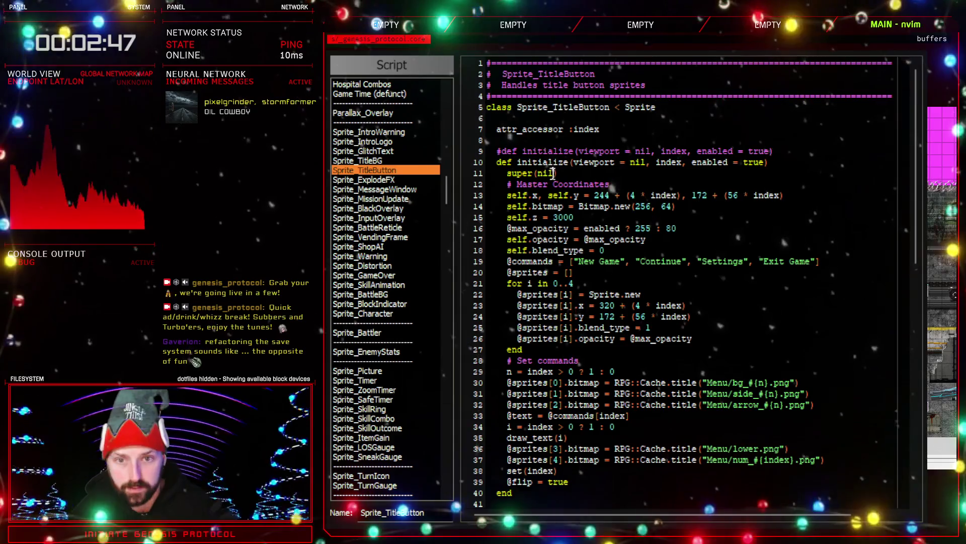
{"action": "left_click_drag", "start_coordinate": [574, 162], "coordinate": [657, 165]}
{"action": "key", "text": "d"}
{"action": "key", "text": "F12"}
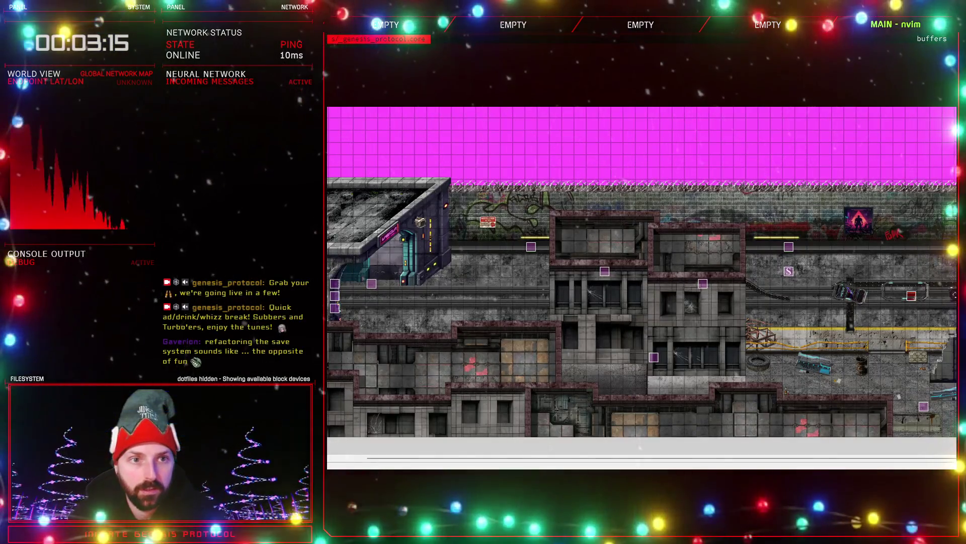
{"action": "key", "text": "F11"}
{"action": "scroll", "coordinate": [666, 413], "scroll_direction": "down", "scroll_amount": 15}
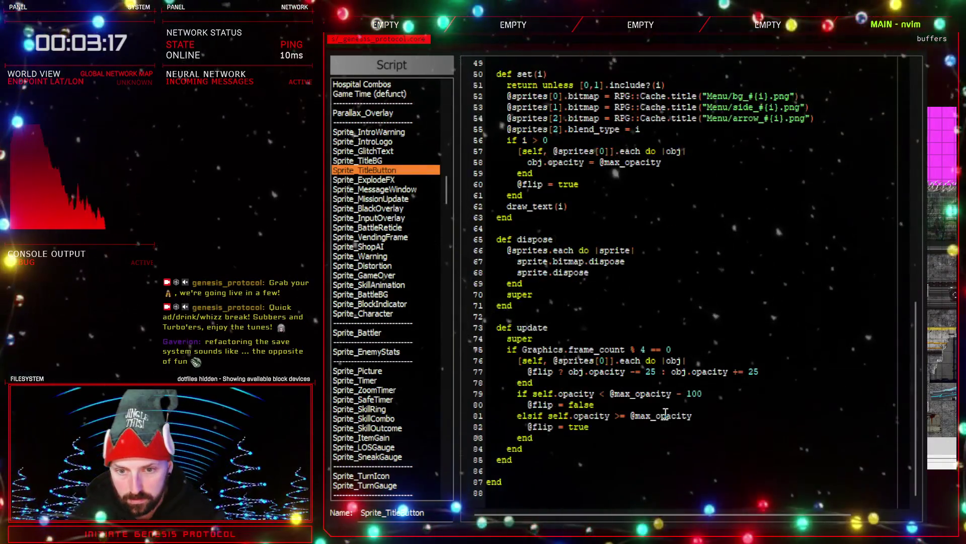
{"action": "mouse_move", "coordinate": [533, 393]}
{"action": "left_mouse_down"}
{"action": "mouse_move", "coordinate": [599, 406]}
{"action": "mouse_move", "coordinate": [714, 395]}
{"action": "left_mouse_up"}
{"action": "key", "text": "shift+Down"}
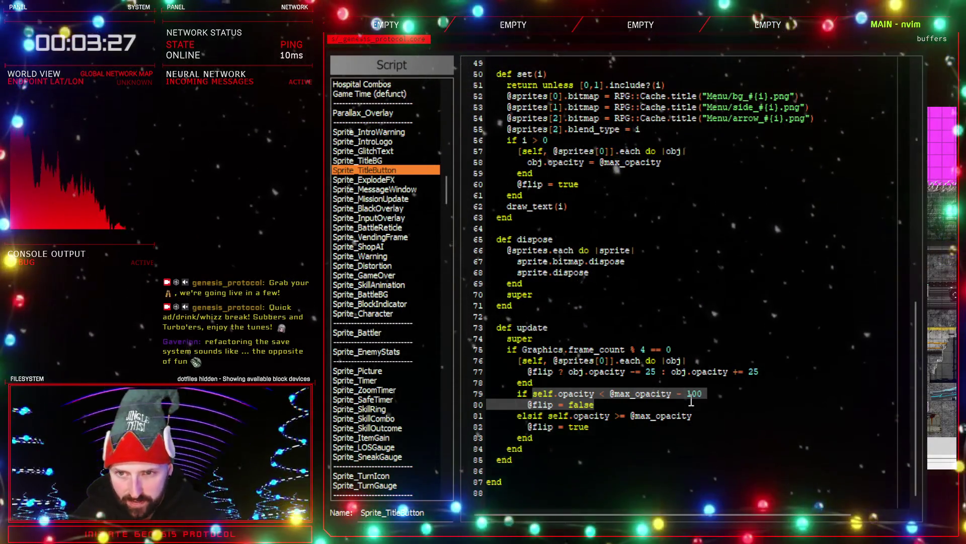
{"action": "key", "text": "Escape"}
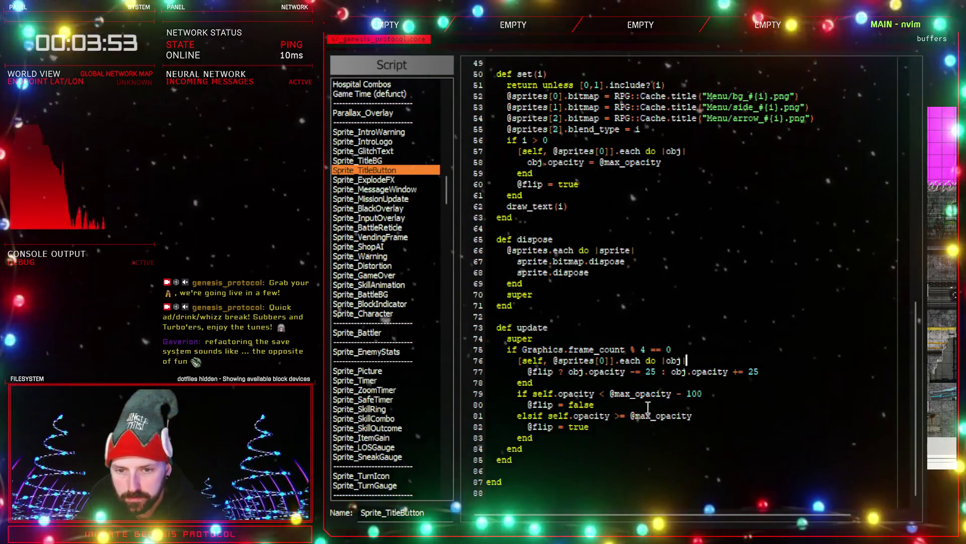
{"action": "left_click", "coordinate": [612, 393]}
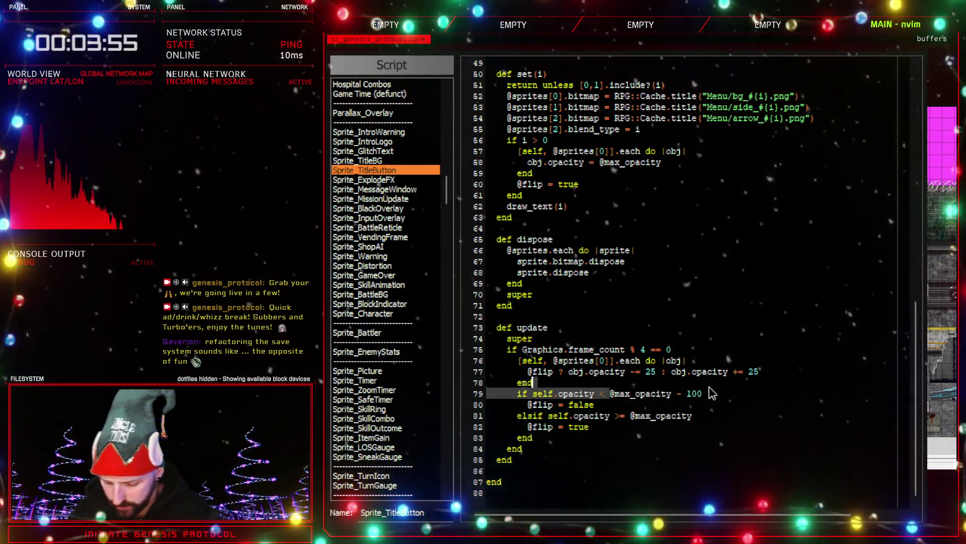
{"action": "type", "text": "155"}
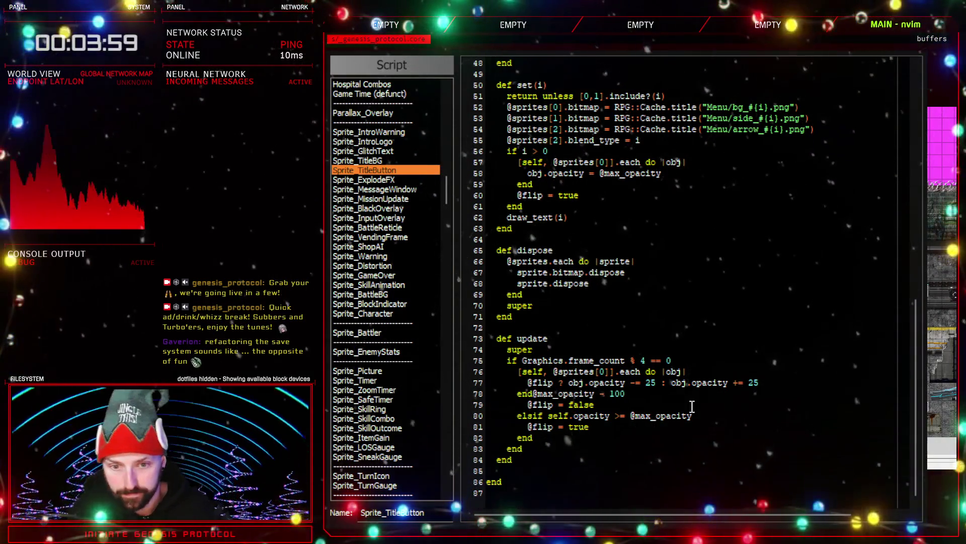
{"action": "type", "text": "u"}
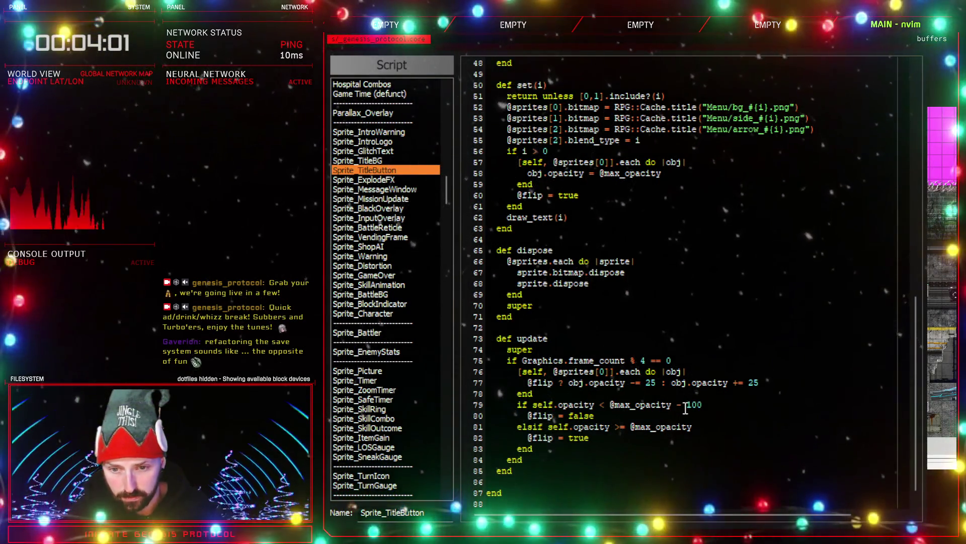
{"action": "left_click", "coordinate": [625, 407]}
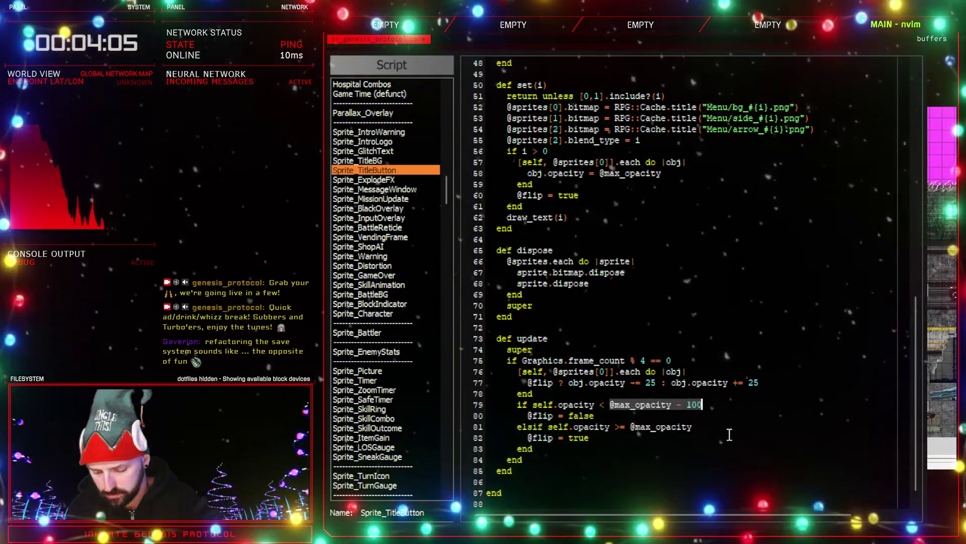
{"action": "left_click", "coordinate": [712, 403]}
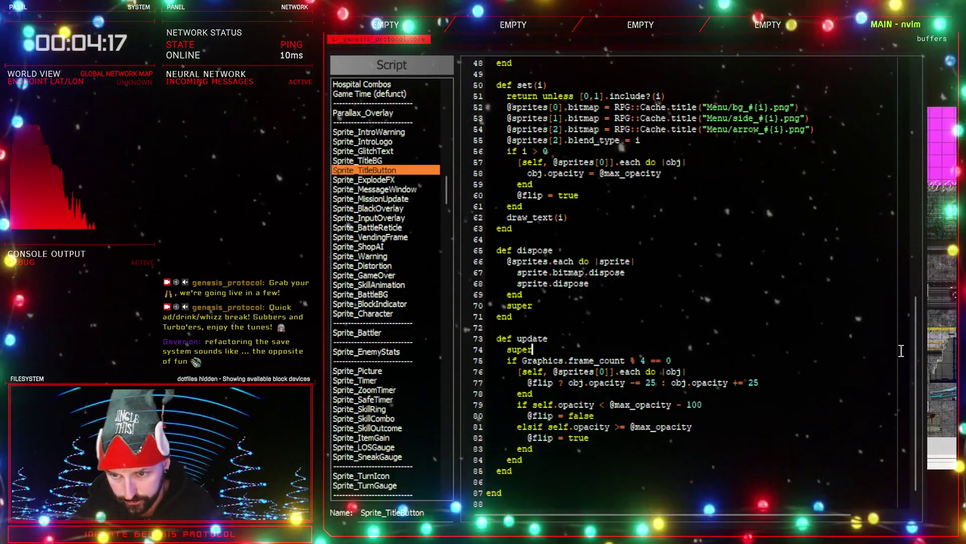
{"action": "mouse_move", "coordinate": [916, 393]}
{"action": "left_mouse_down"}
{"action": "mouse_move", "coordinate": [923, 115]}
{"action": "mouse_move", "coordinate": [909, 416]}
{"action": "left_mouse_up"}
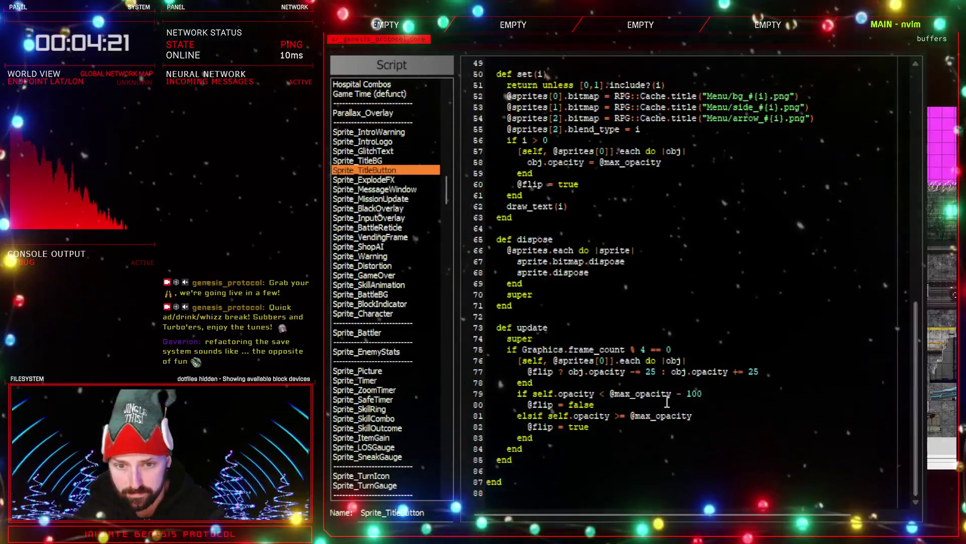
{"action": "key", "text": "Return"}
{"action": "type", "text": "return if "}
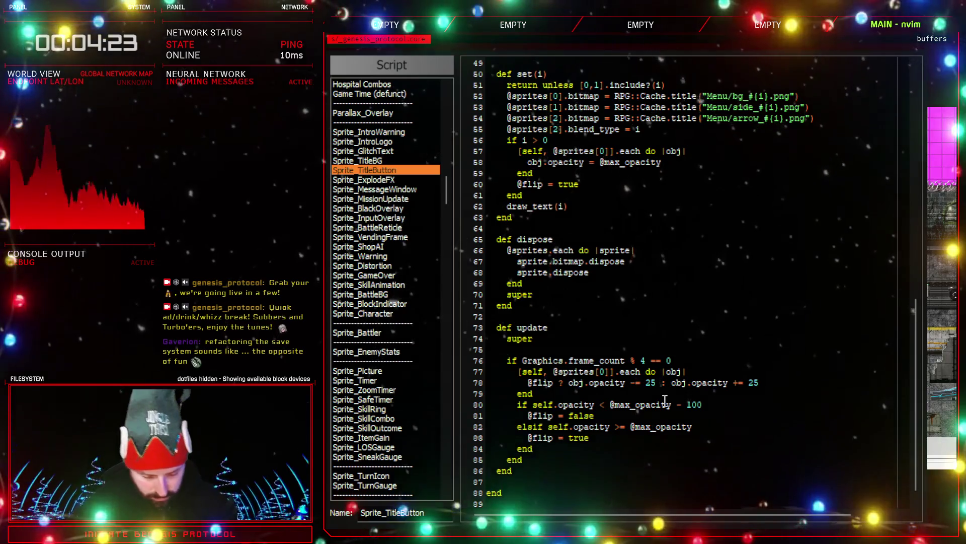
{"action": "type", "text": "@max_opacity "}
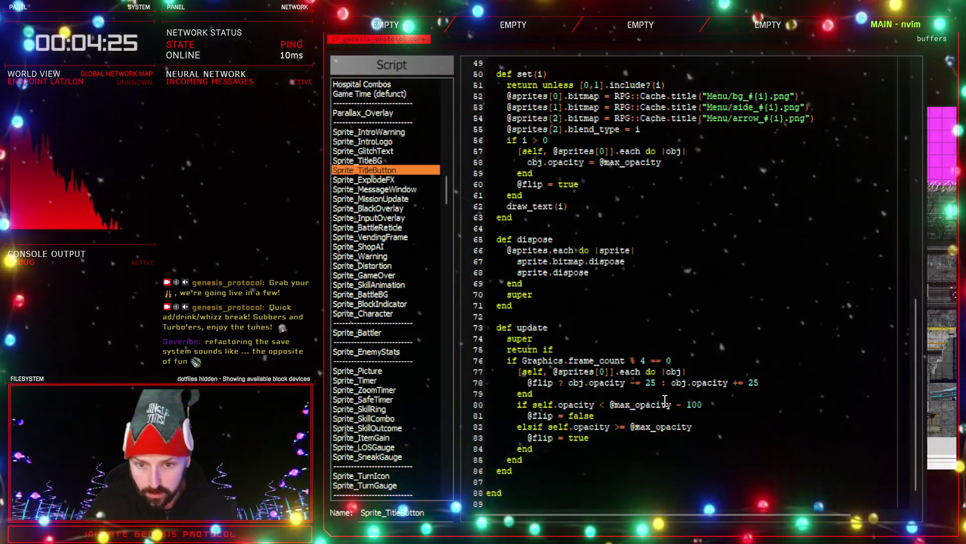
{"action": "type", "text": "== 0"}
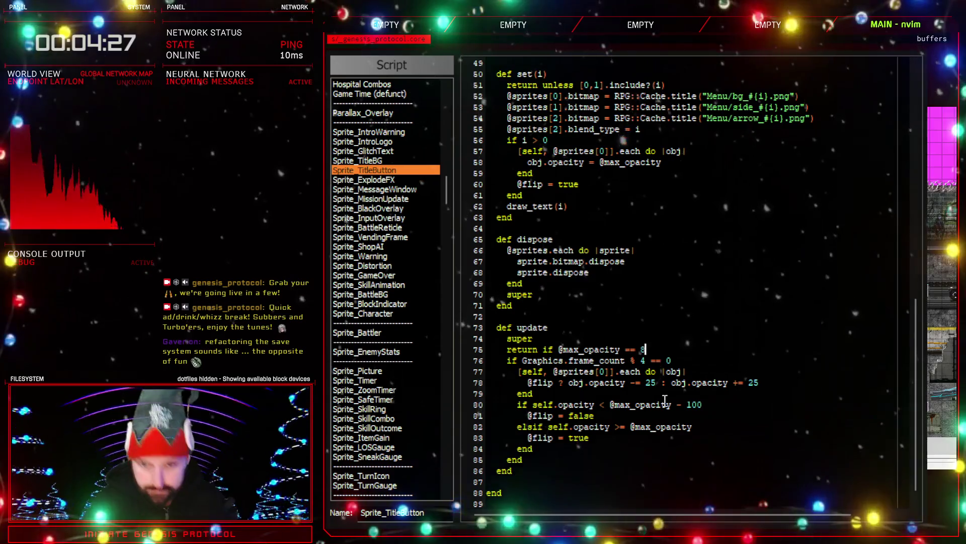
{"action": "key", "text": "BackSpace"}
{"action": "key", "text": "BackSpace"}
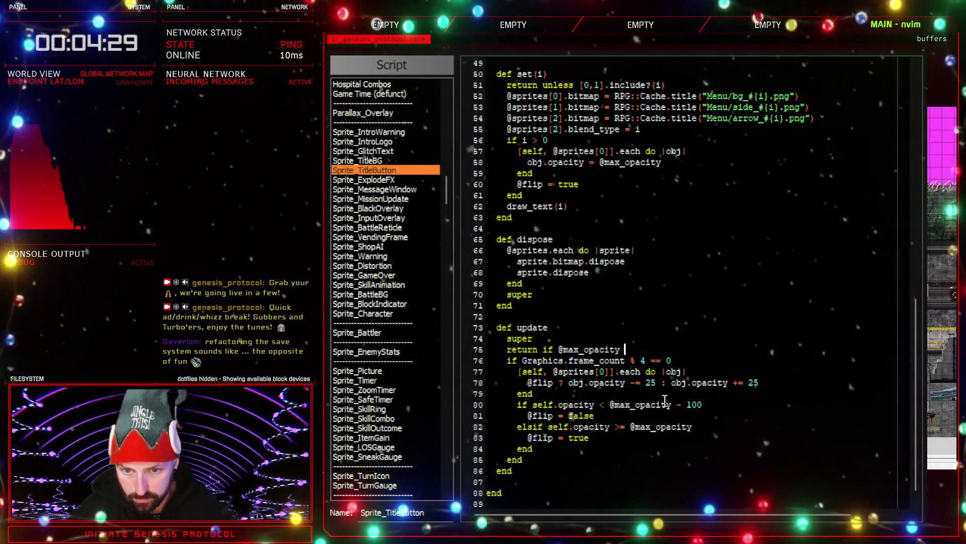
{"action": "type", "text": "< 2"}
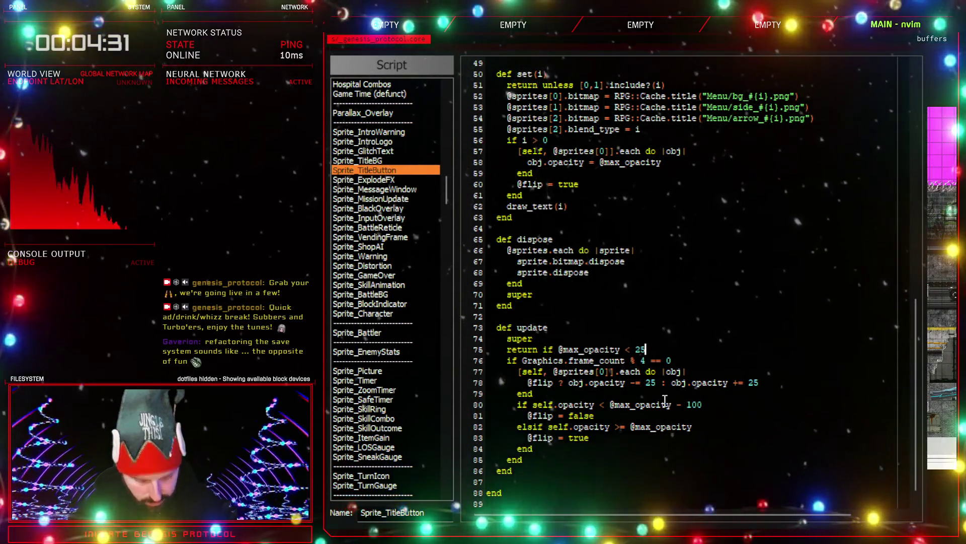
{"action": "type", "text": "5"}
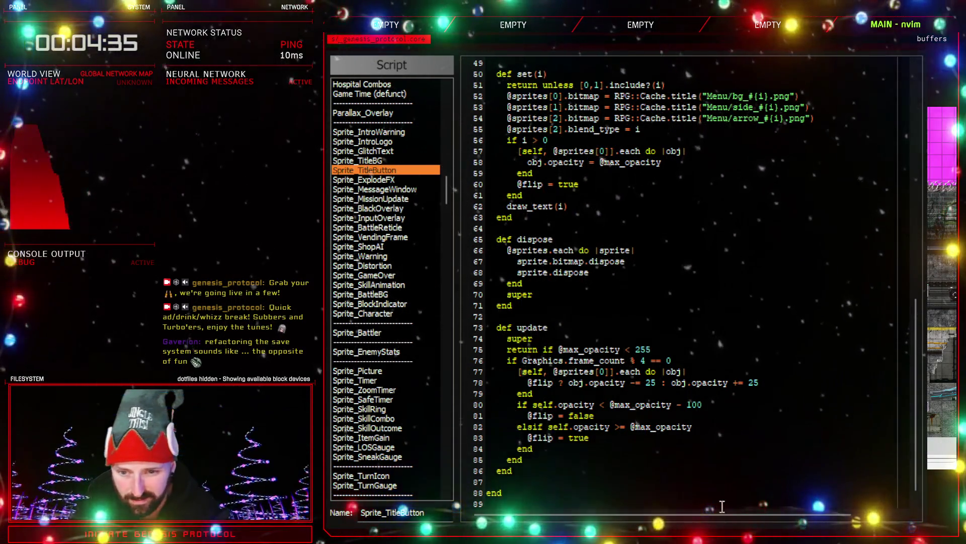
Step: Playtest the title screen, exit via Exit Game, then delete the early-return line
{"action": "key", "text": "F12"}
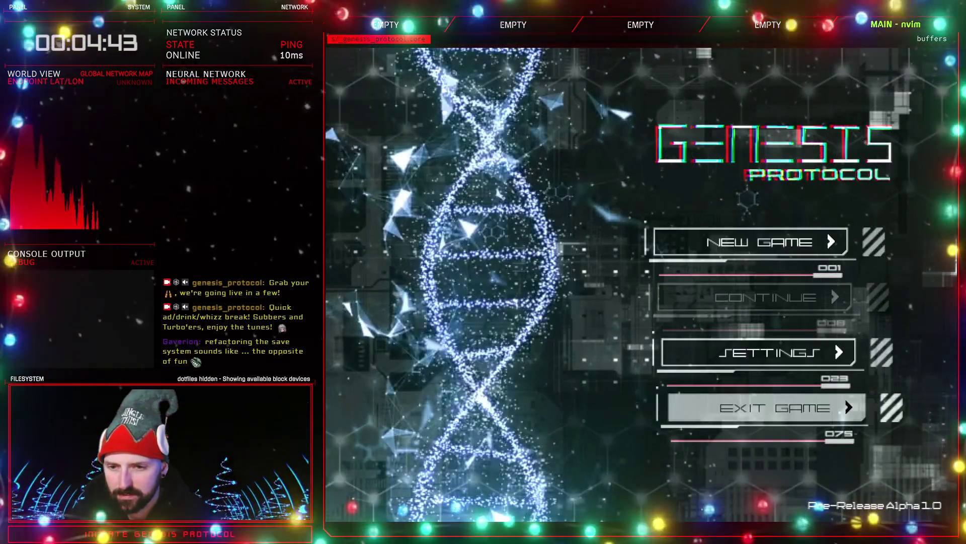
{"action": "key", "text": "Up"}
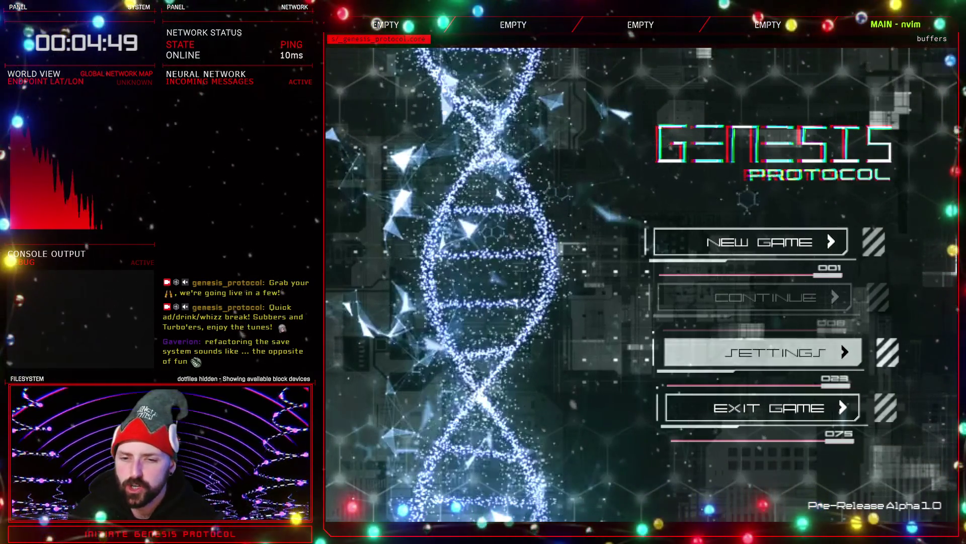
{"action": "key", "text": "Down"}
{"action": "key", "text": "Return"}
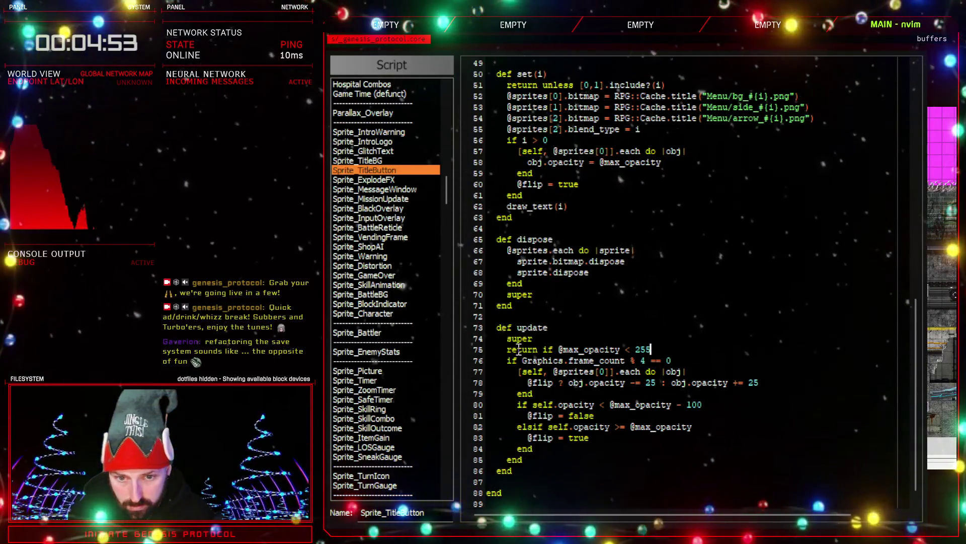
{"action": "left_click", "coordinate": [476, 352]}
{"action": "key", "text": "Delete"}
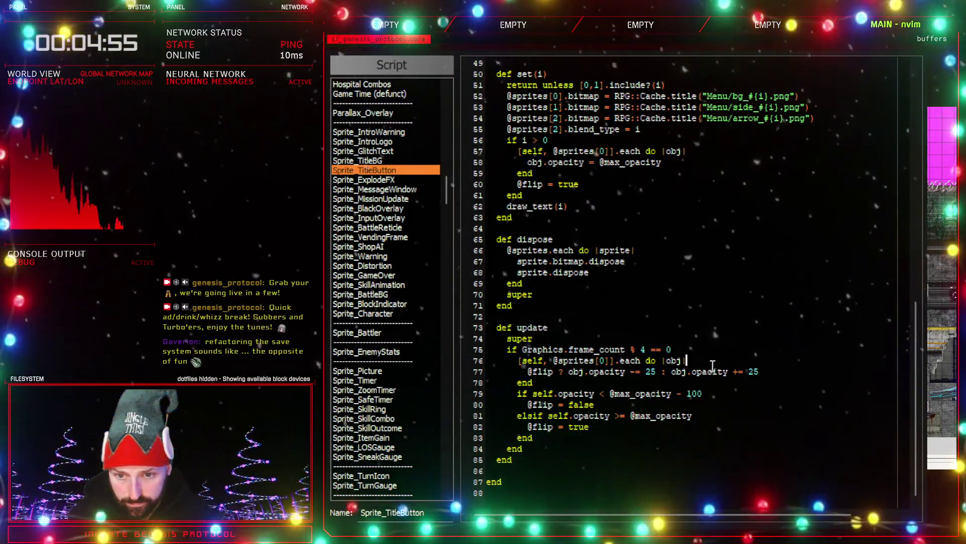
{"action": "left_click_drag", "start_coordinate": [555, 361], "coordinate": [598, 361]}
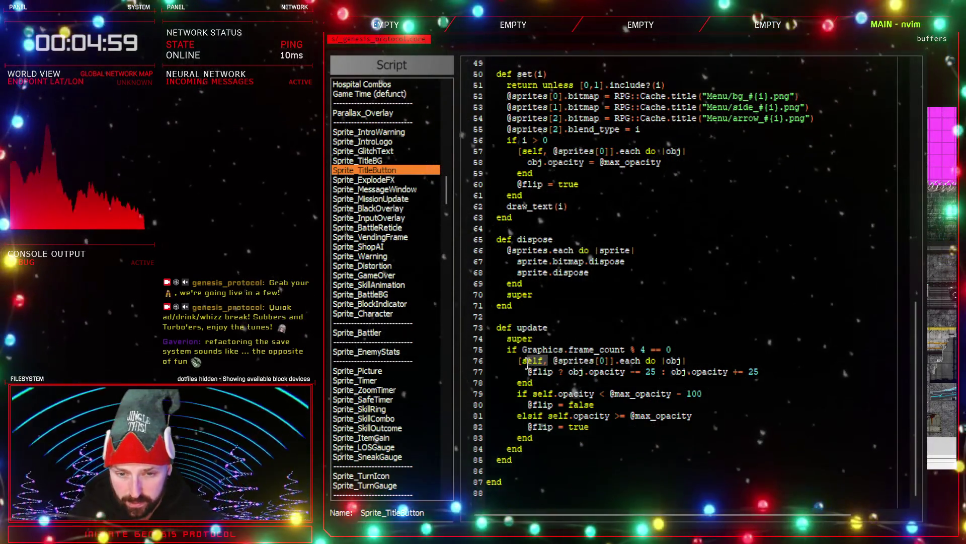
{"action": "scroll", "coordinate": [597, 329], "scroll_direction": "up", "scroll_amount": 8}
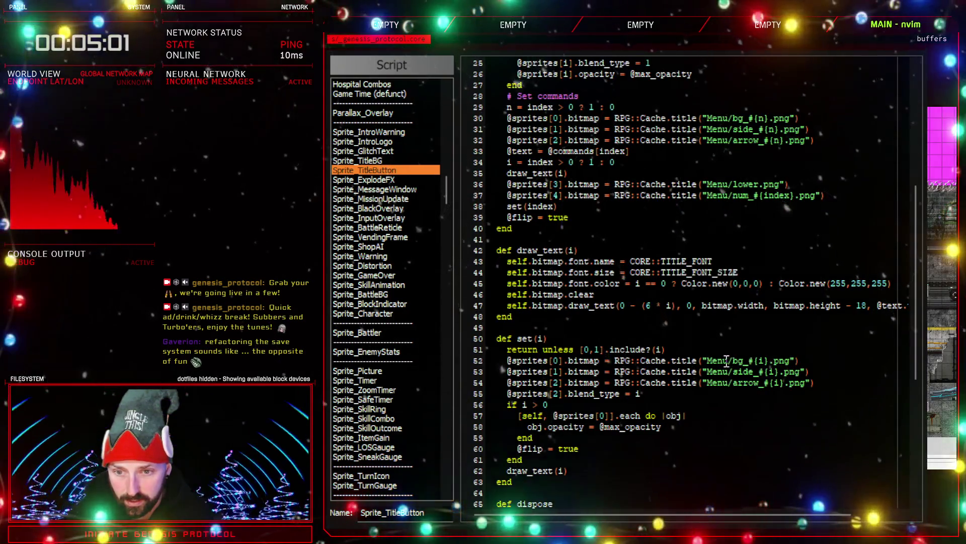
{"action": "scroll", "coordinate": [663, 390], "scroll_direction": "down", "scroll_amount": 8}
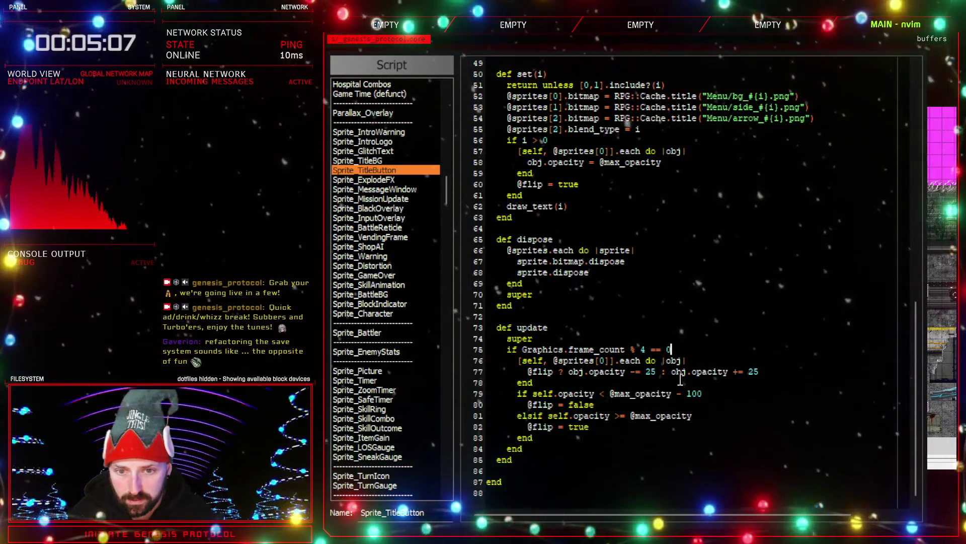
{"action": "key", "text": "Return"}
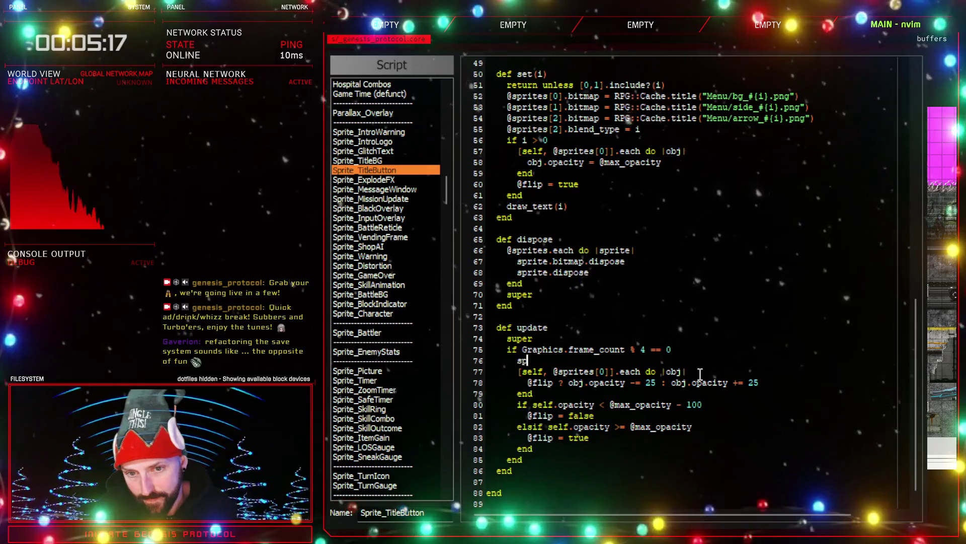
{"action": "type", "text": "rit"}
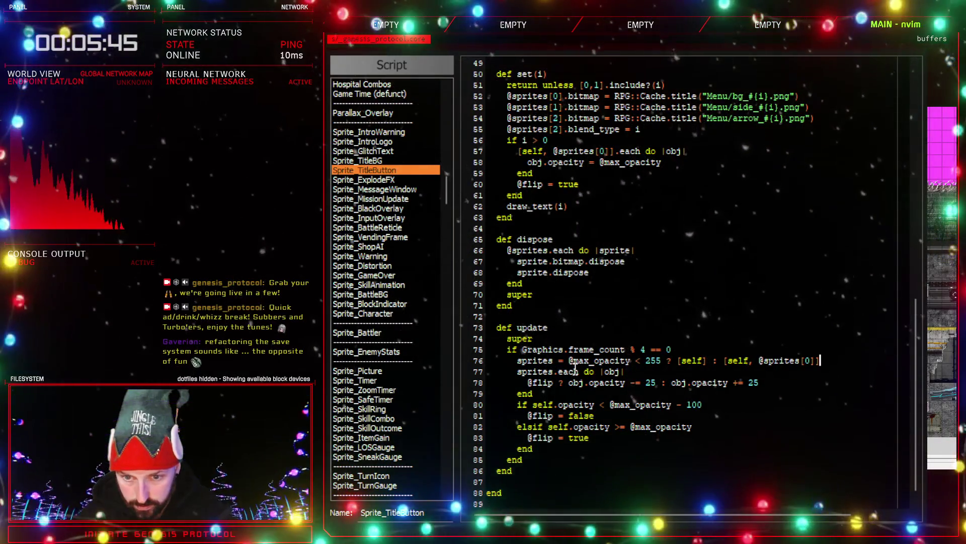
{"action": "key", "text": "Escape"}
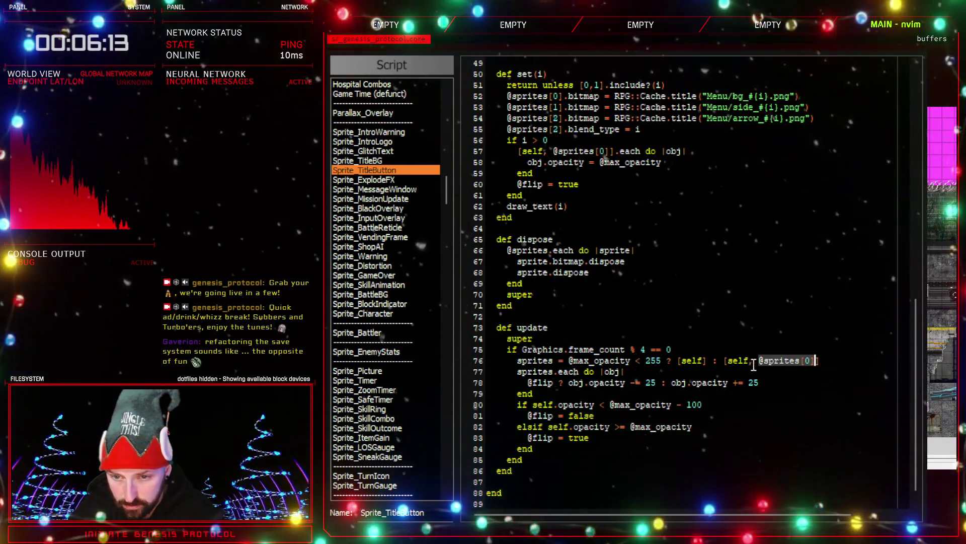
{"action": "left_click_drag", "start_coordinate": [776, 357], "coordinate": [815, 356]}
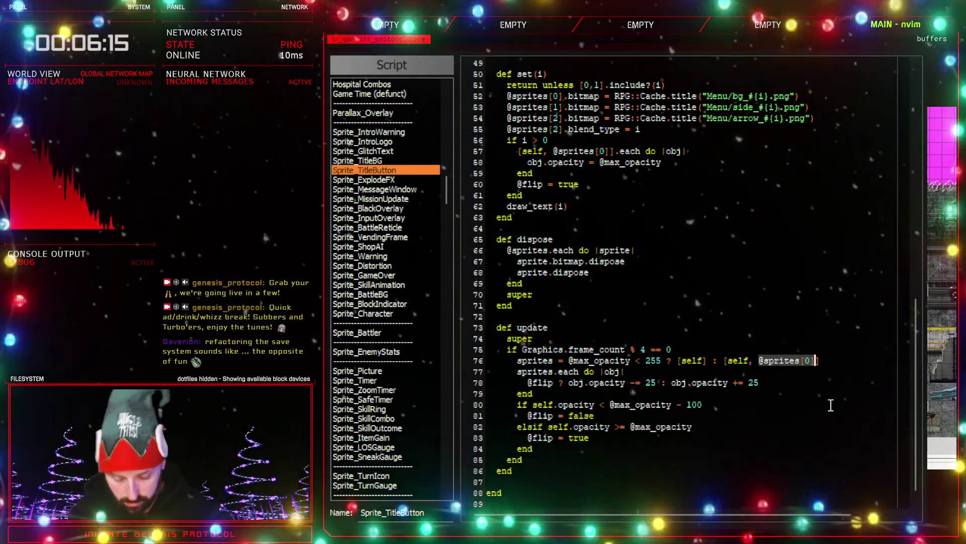
{"action": "double_click", "coordinate": [684, 359]}
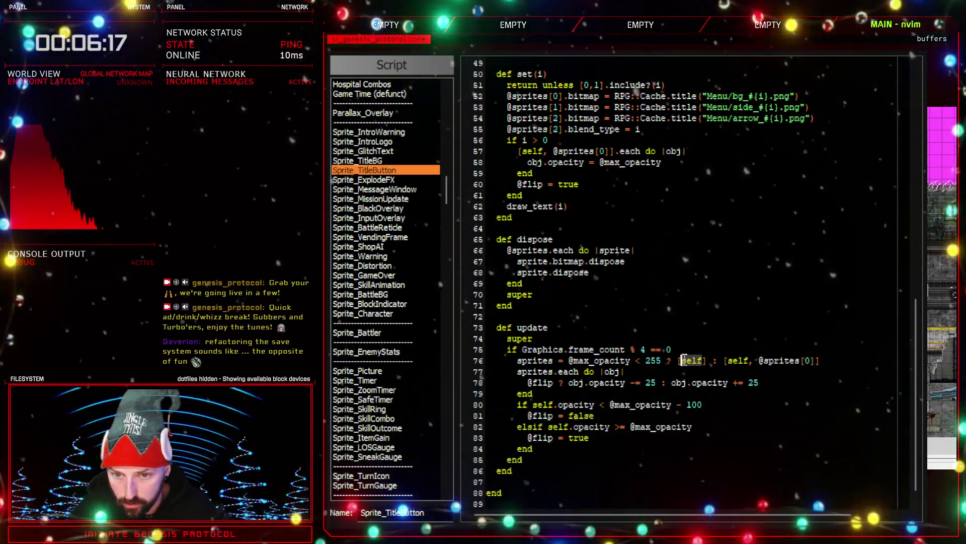
{"action": "key", "text": "p"}
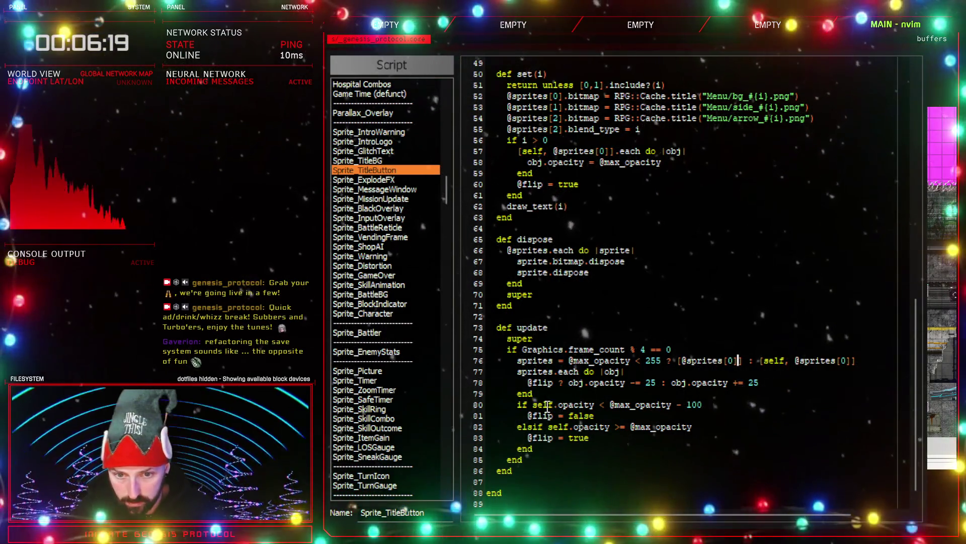
{"action": "double_click", "coordinate": [537, 405]}
{"action": "key", "text": "p"}
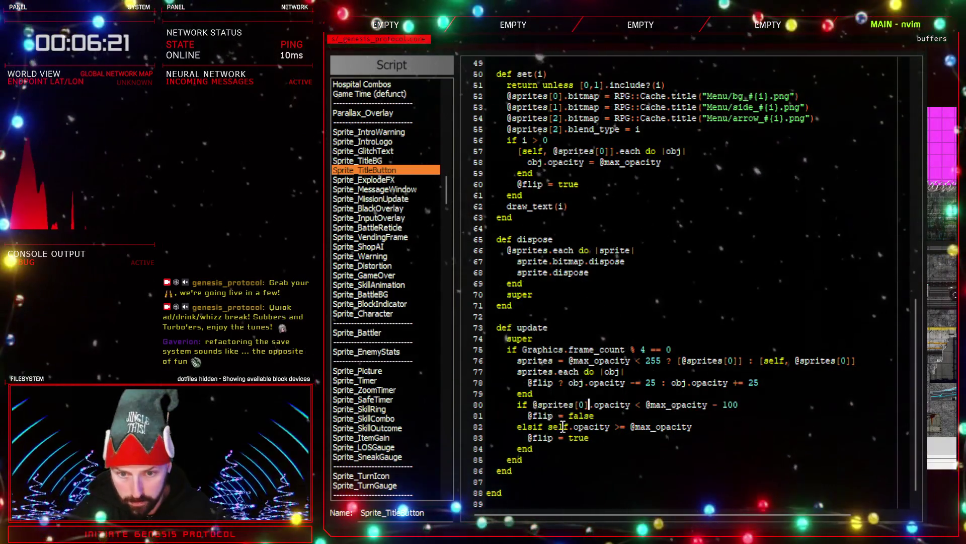
{"action": "key", "text": "p"}
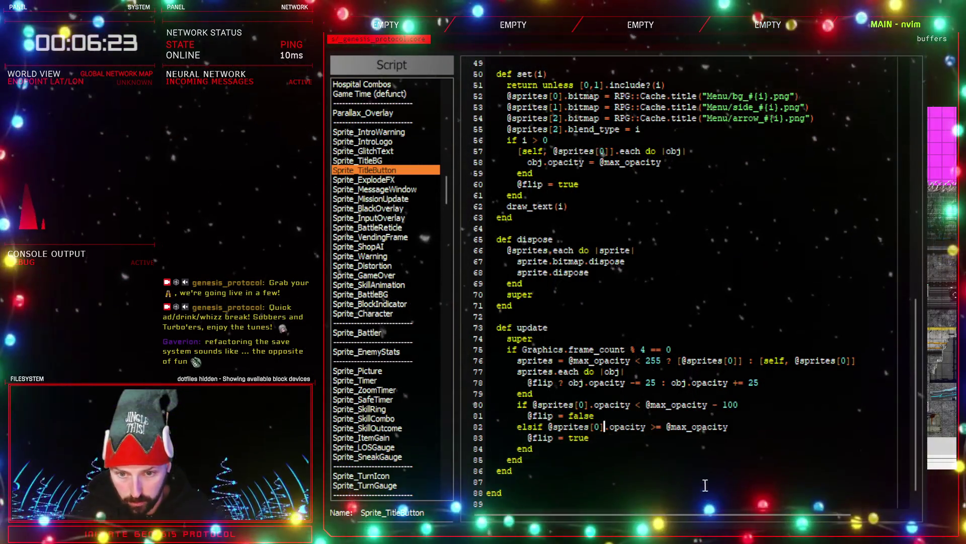
{"action": "key", "text": "Escape"}
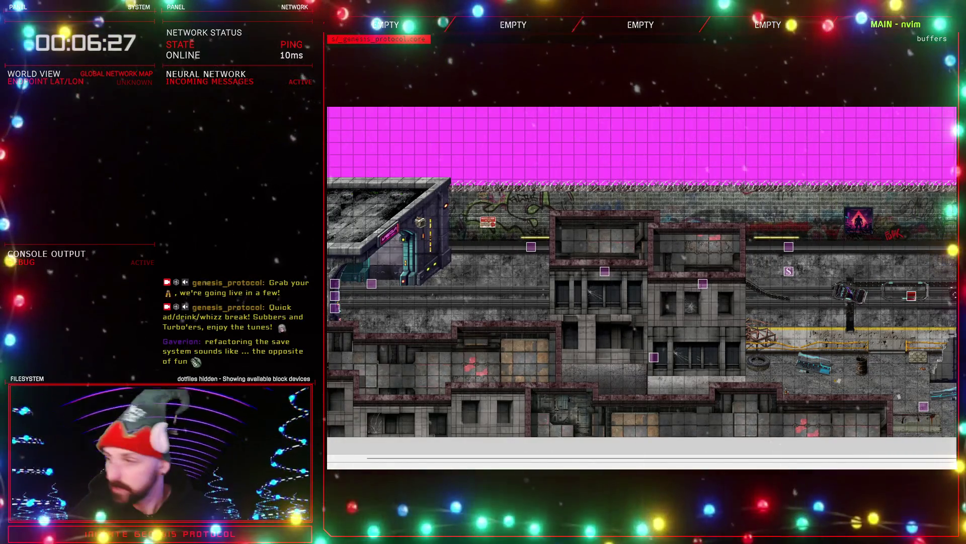
Step: Playtest the title screen with Continue dimmed, then reopen the Sprite_TitleButton script
{"action": "key", "text": "F12"}
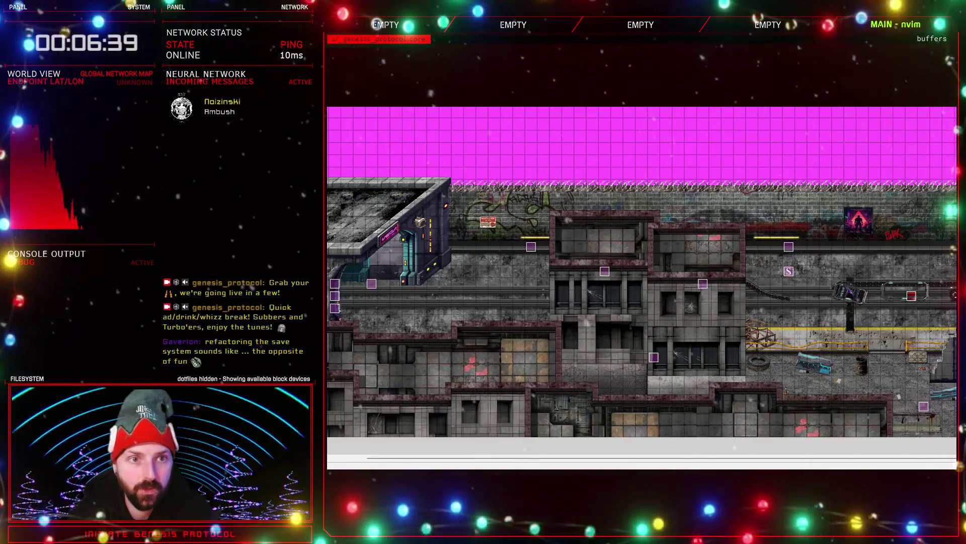
{"action": "key", "text": "F11"}
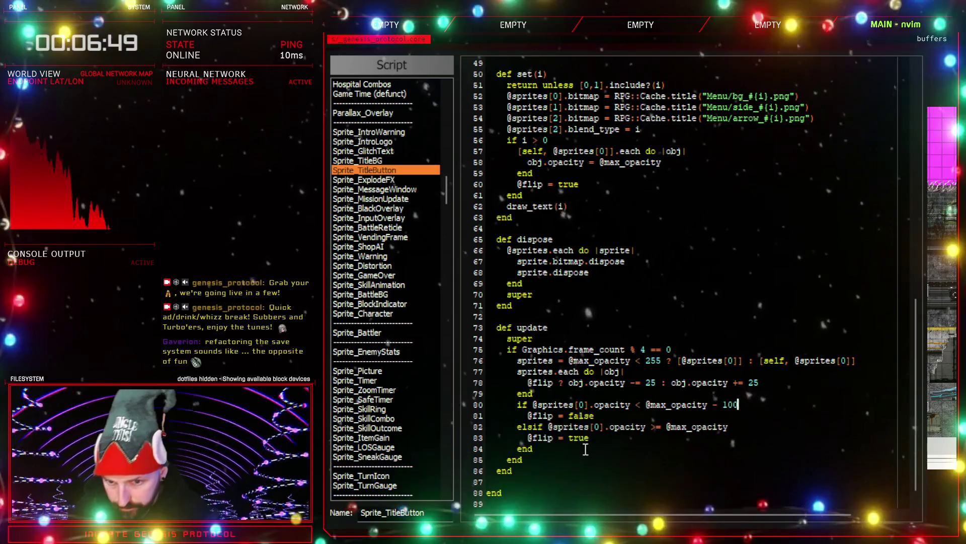
Step: Change the pulse's lower bound on line 80 from minus 100 to minus 80 and playtest
{"action": "key", "text": "BackSpace"}
{"action": "key", "text": "BackSpace"}
{"action": "key", "text": "BackSpace"}
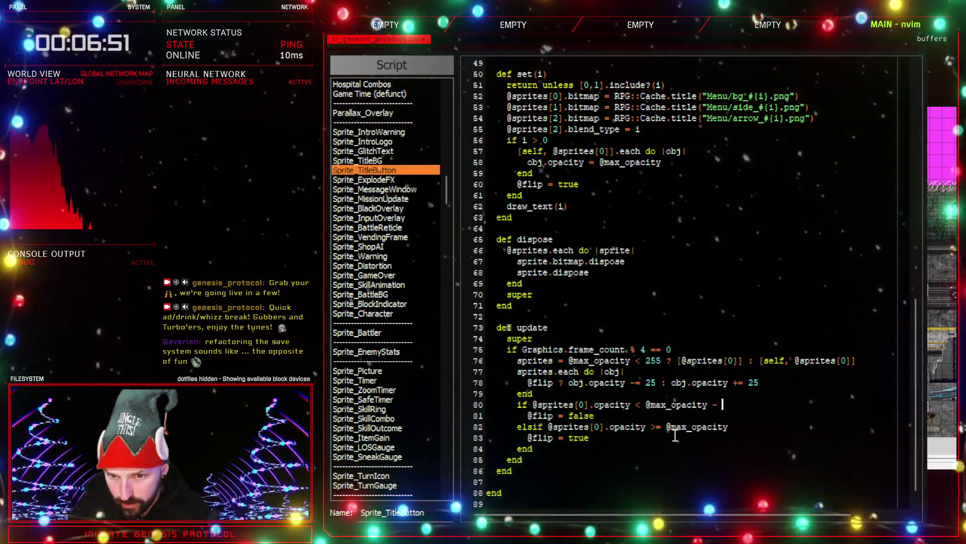
{"action": "type", "text": "80"}
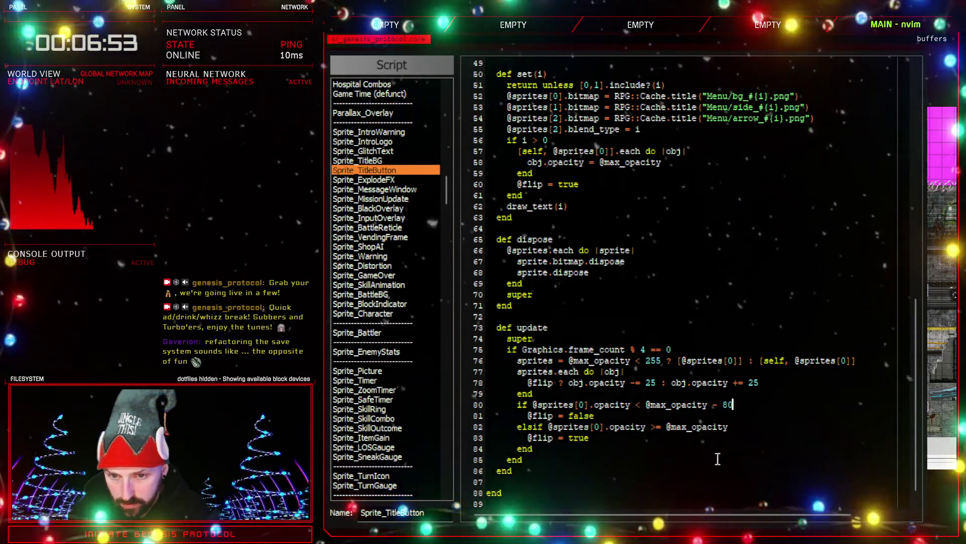
{"action": "key", "text": "F12"}
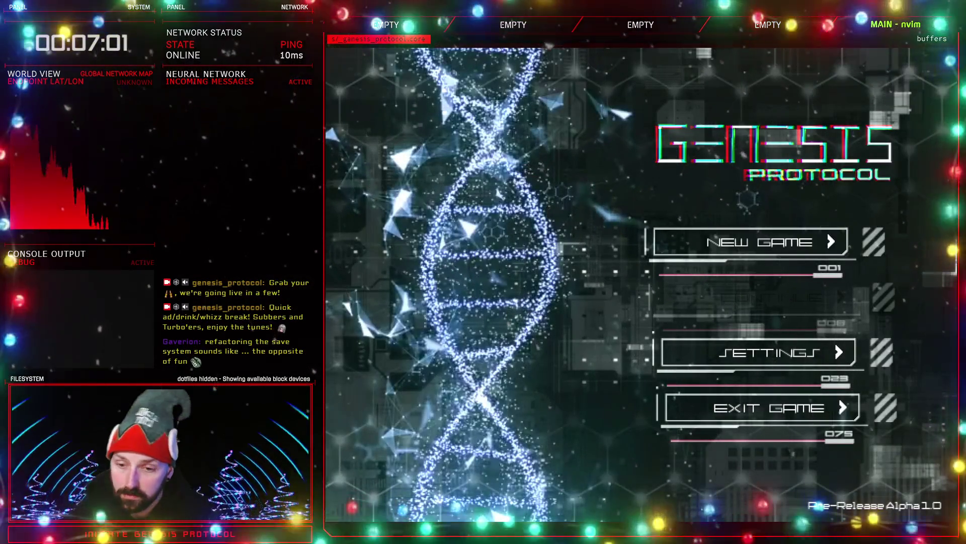
Step: Step through the title menu choices, then choose Exit Game
{"action": "key", "text": "Down"}
{"action": "key", "text": "Down"}
{"action": "key", "text": "Up"}
{"action": "key", "text": "Up"}
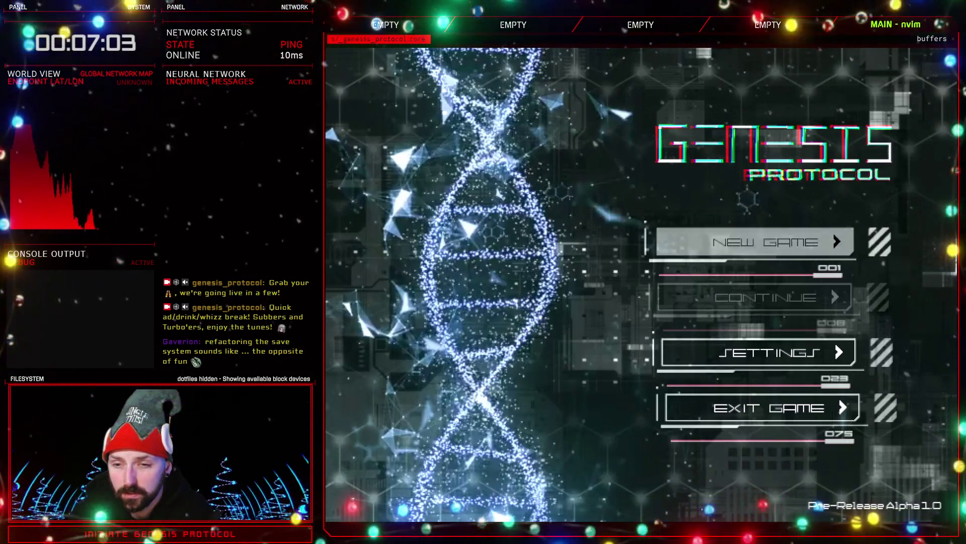
{"action": "key", "text": "Down"}
{"action": "key", "text": "Up"}
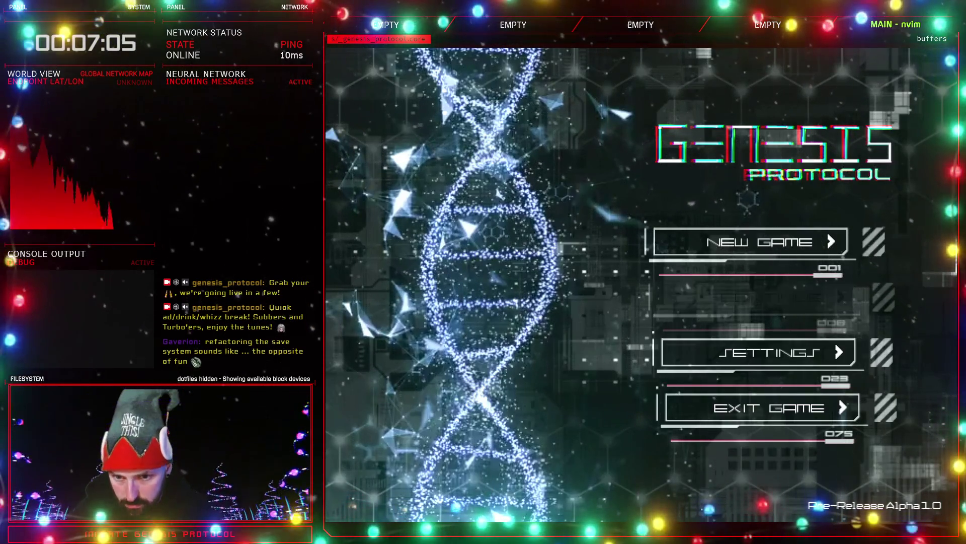
{"action": "key", "text": "Down"}
{"action": "key", "text": "Up"}
{"action": "key", "text": "Up"}
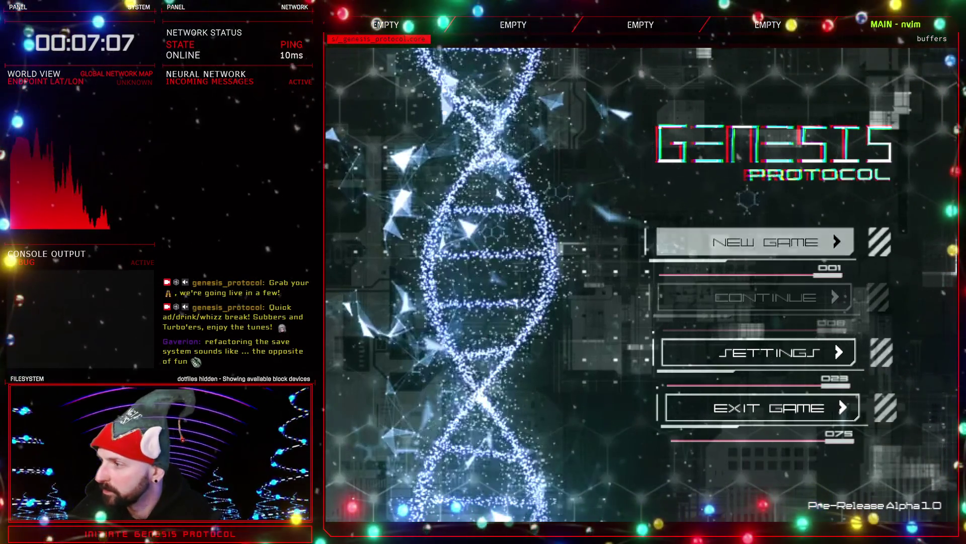
{"action": "key", "text": "Down"}
{"action": "key", "text": "Down"}
{"action": "key", "text": "Down"}
{"action": "key", "text": "Return"}
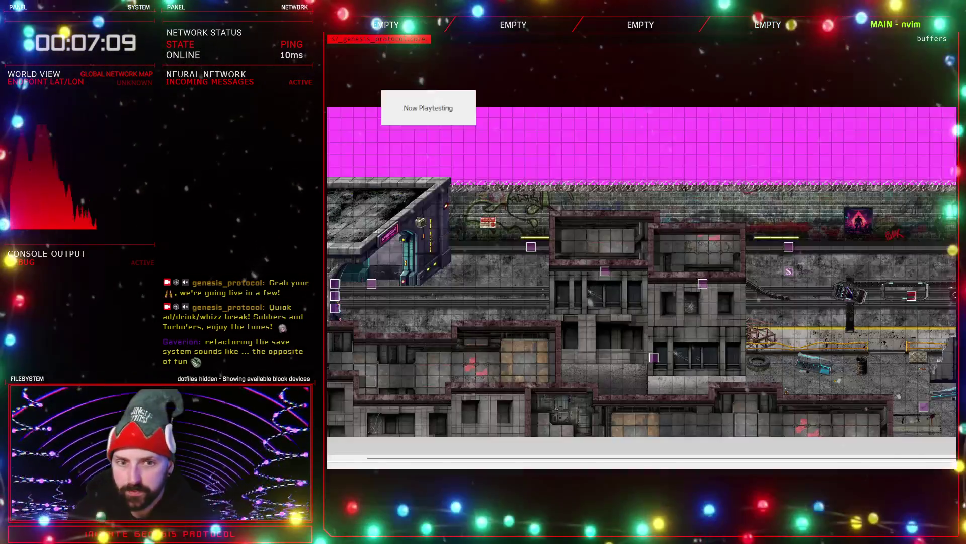
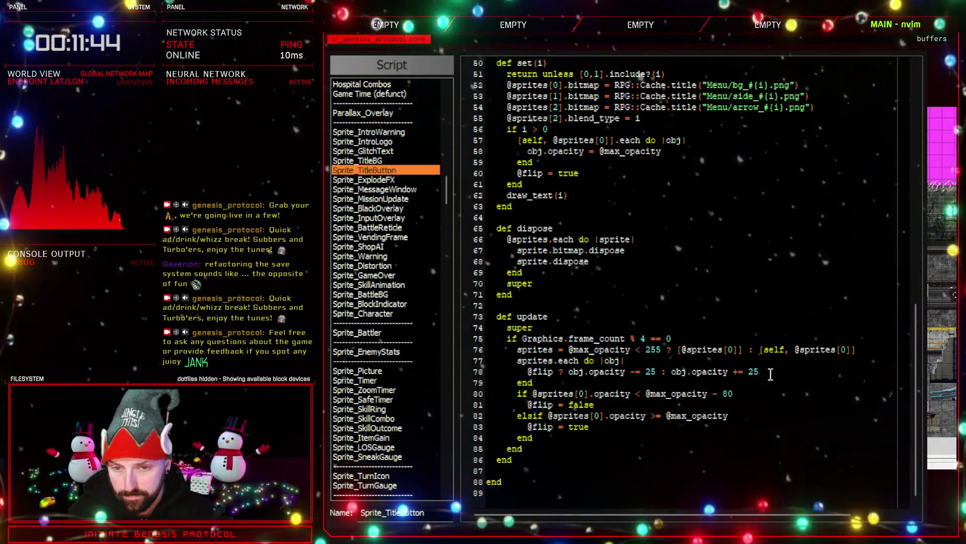
Step: Close the Sprite_TitleButton script and launch a playtest on the Genesis Protocol title screen
{"action": "left_click", "coordinate": [771, 374]}
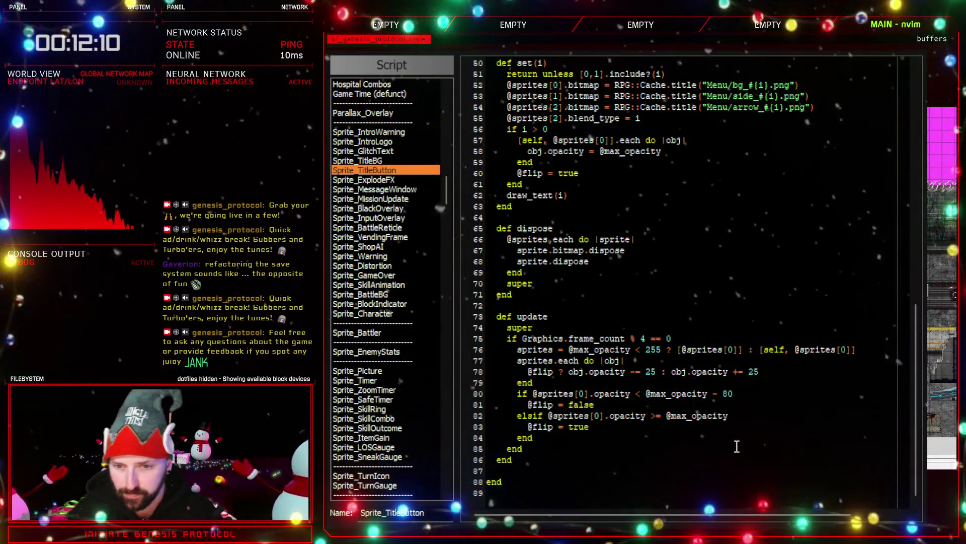
{"action": "key", "text": "Escape"}
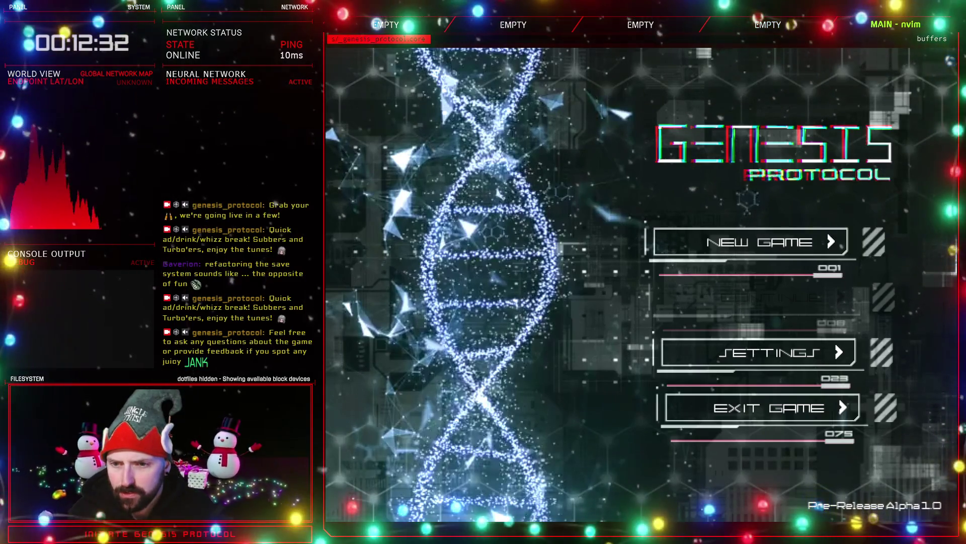
Step: Choose Exit Game on the title menu, then reopen the Script Editor on Sprite_TitleButton
{"action": "key", "text": "Down"}
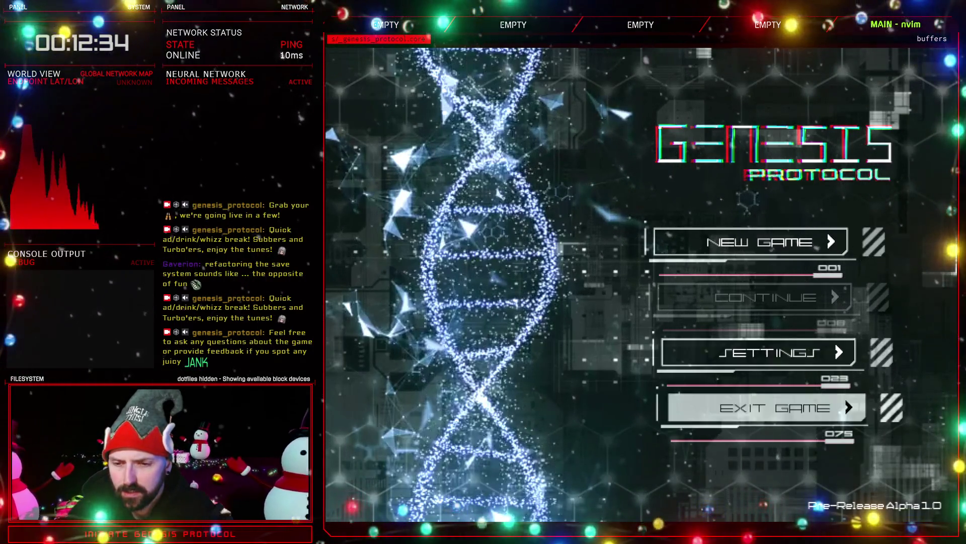
{"action": "key", "text": "Return"}
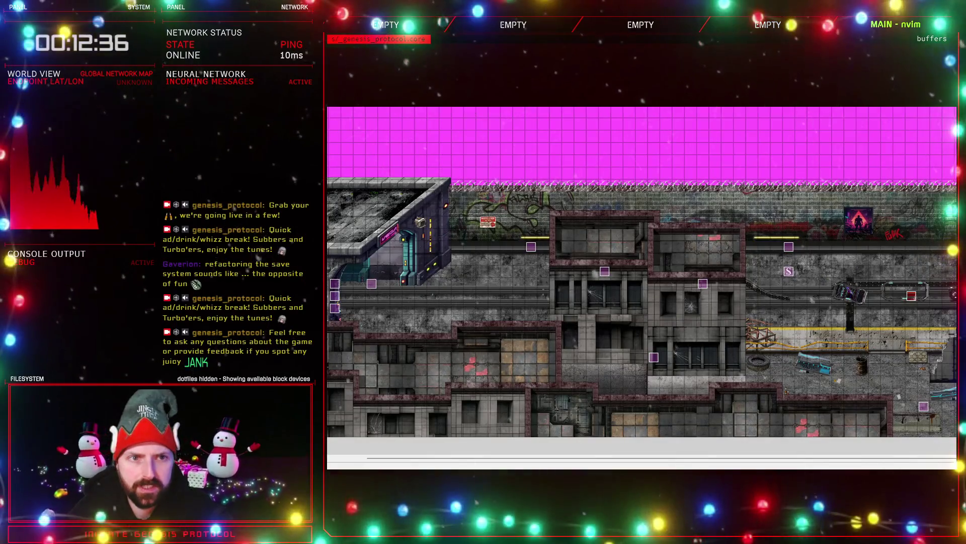
{"action": "key", "text": "F11"}
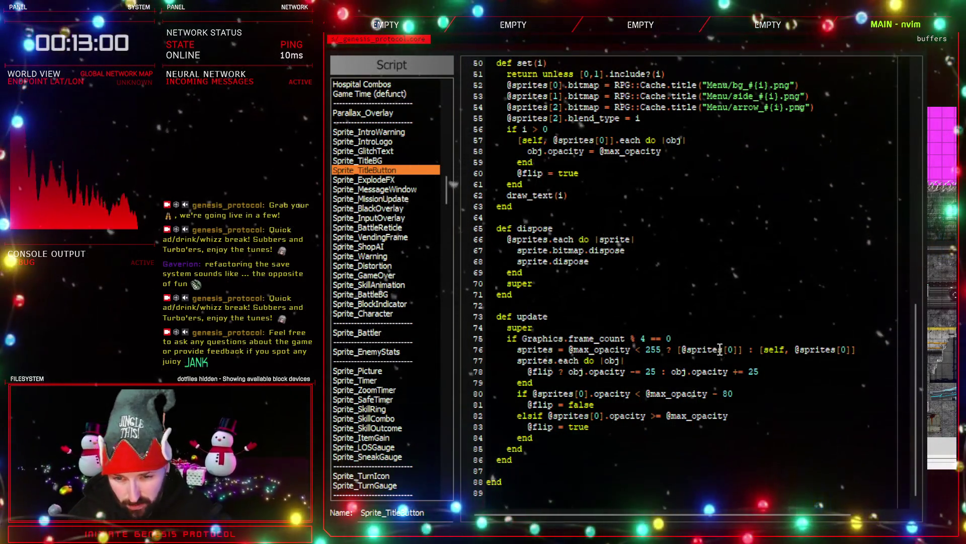
{"action": "left_click_drag", "start_coordinate": [924, 392], "coordinate": [918, 187]}
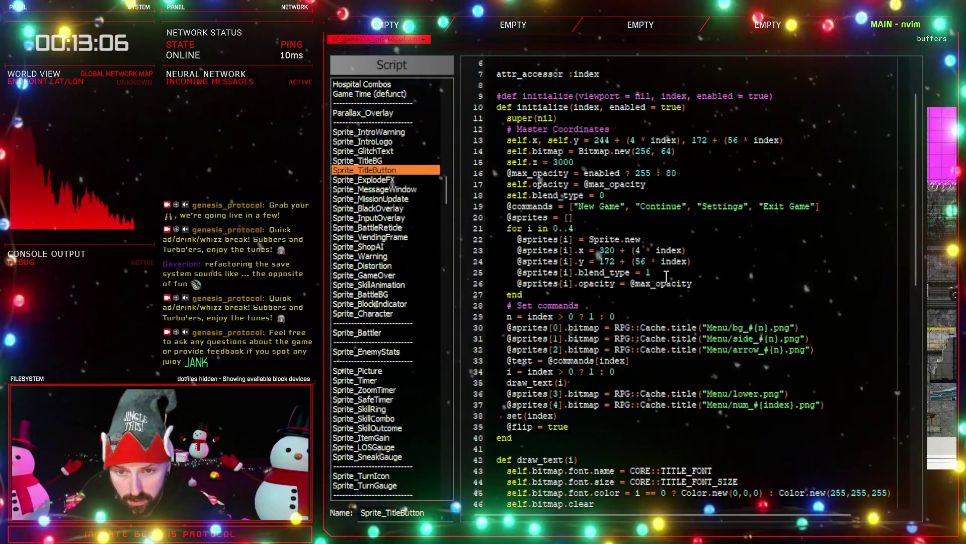
{"action": "left_click", "coordinate": [666, 274]}
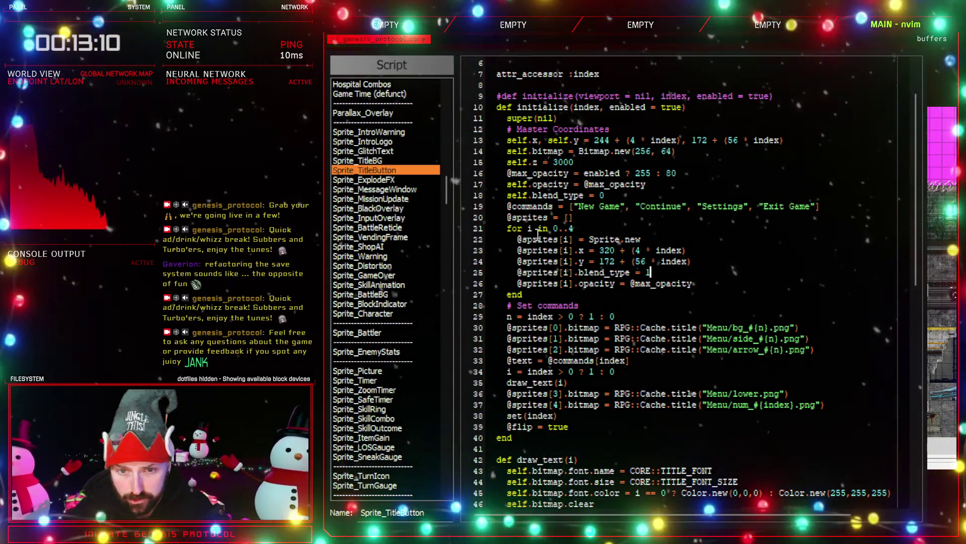
{"action": "key", "text": "Return"}
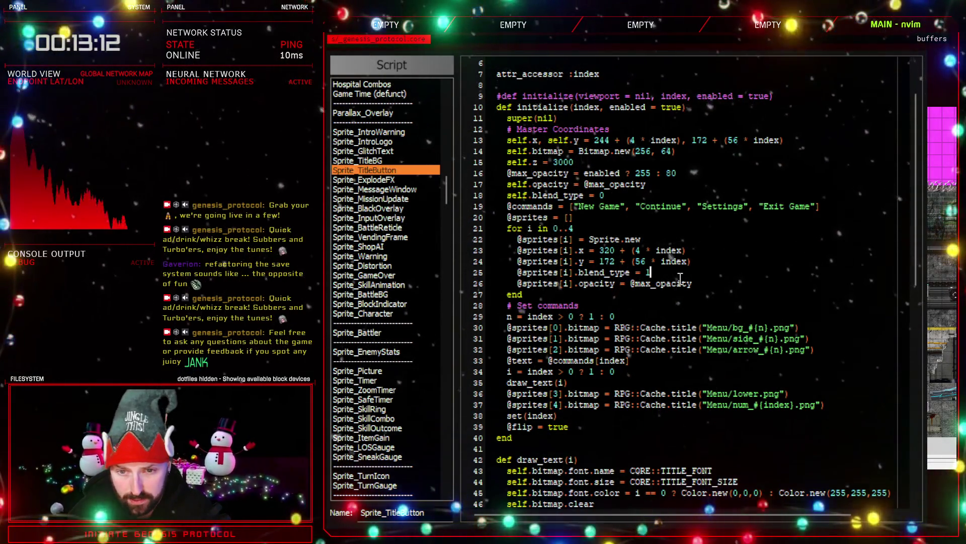
{"action": "left_click", "coordinate": [631, 293]}
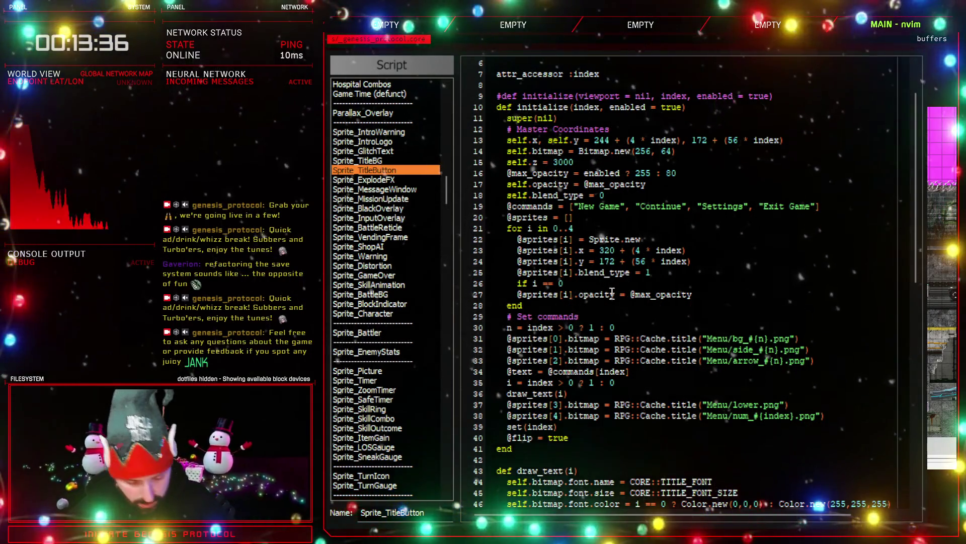
{"action": "key", "text": "y"}
{"action": "key", "text": "y"}
{"action": "key", "text": "p"}
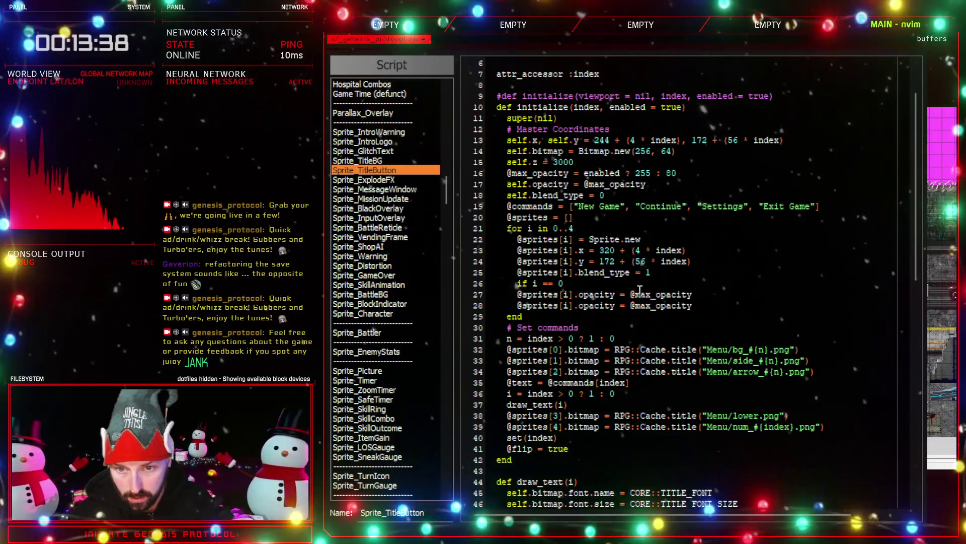
{"action": "left_click_drag", "start_coordinate": [630, 295], "coordinate": [665, 295]}
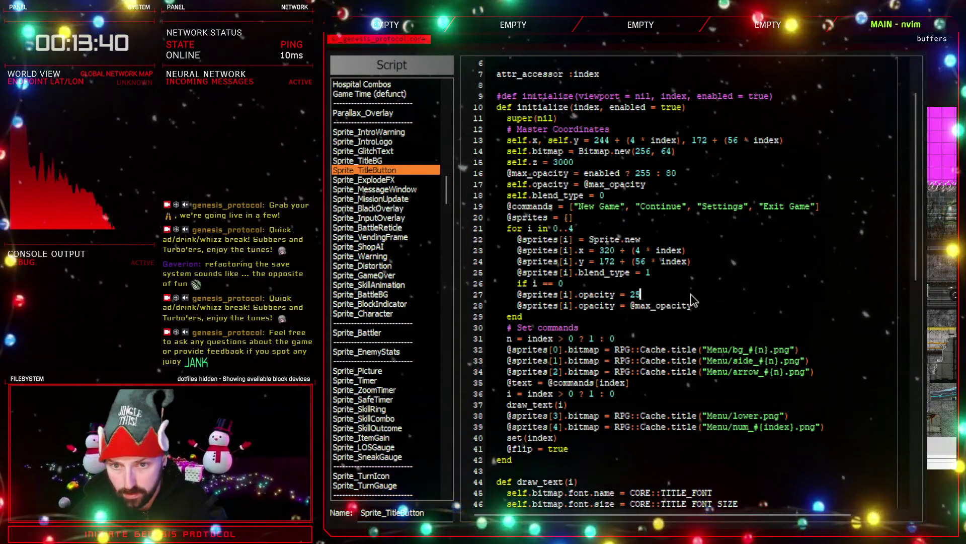
{"action": "key", "text": "Return"}
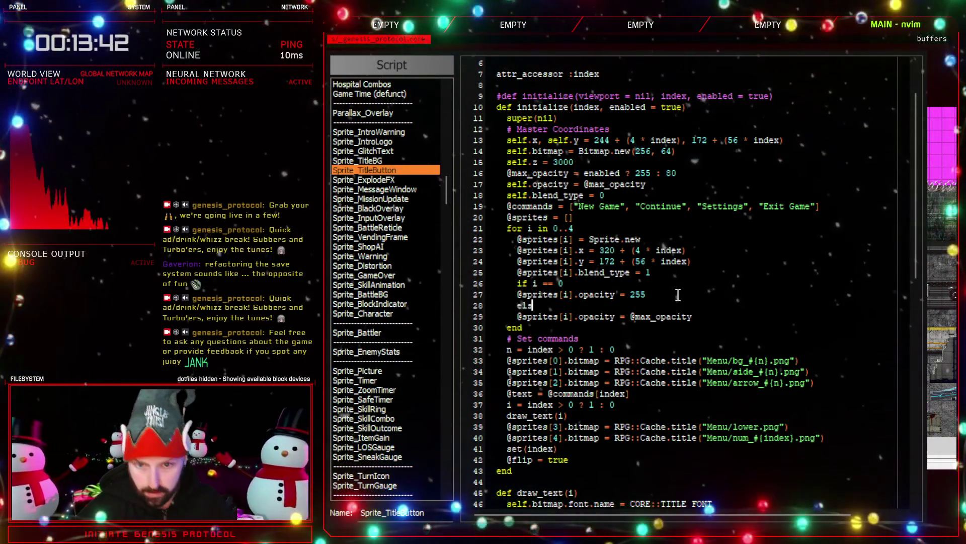
{"action": "type", "text": "e"}
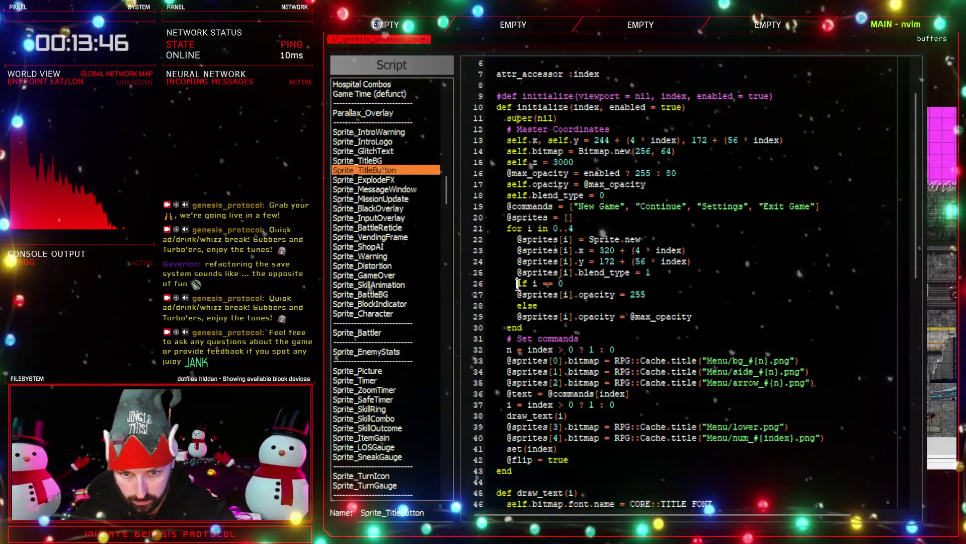
{"action": "left_click_drag", "start_coordinate": [518, 293], "coordinate": [615, 294]}
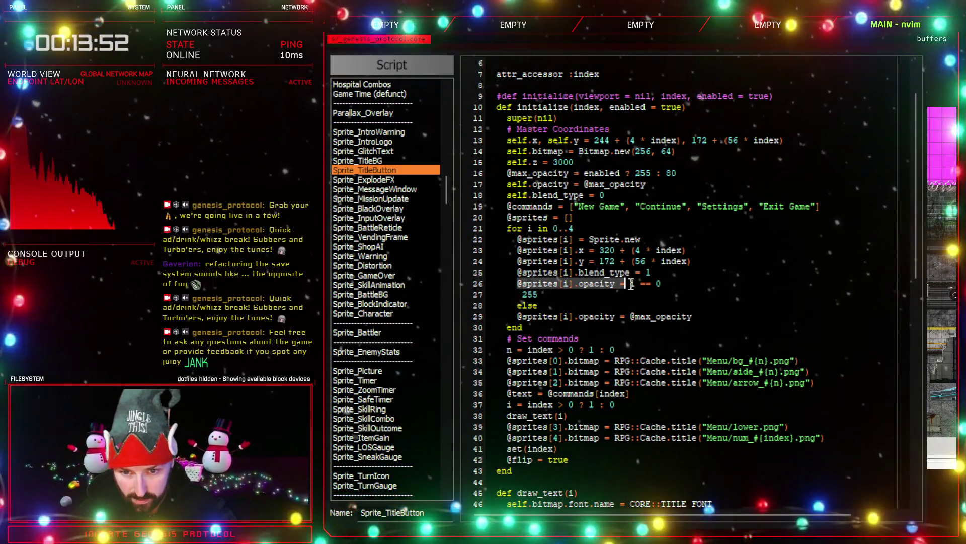
{"action": "left_click", "coordinate": [666, 283]}
{"action": "type", "text": "?"}
{"action": "key", "text": "Delete"}
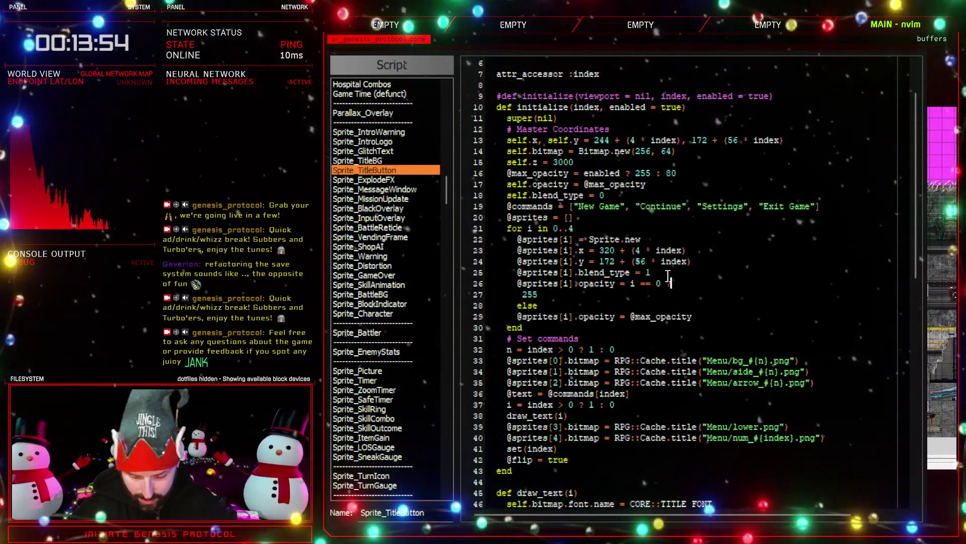
{"action": "key", "text": "Delete"}
{"action": "key", "text": "Delete"}
{"action": "key", "text": "Delete"}
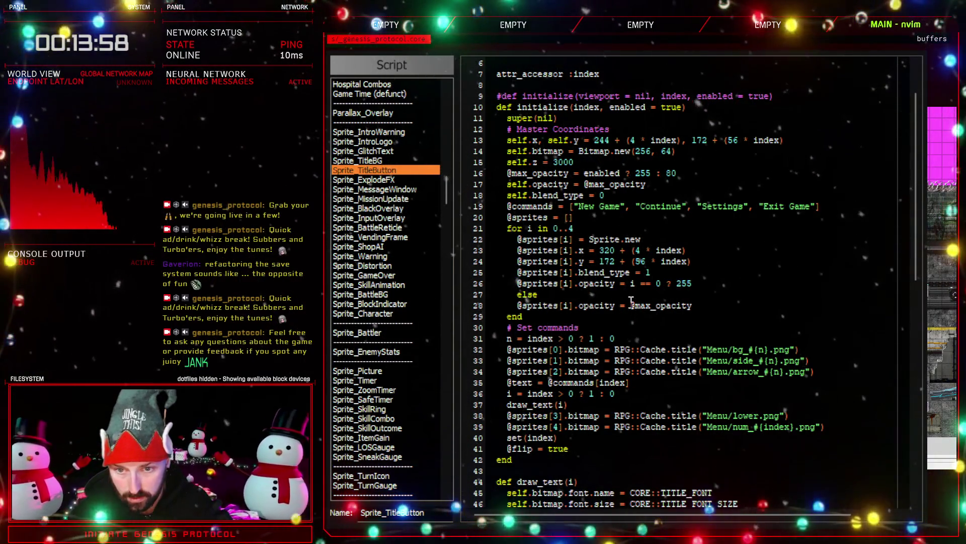
{"action": "mouse_move", "coordinate": [630, 306]}
{"action": "left_mouse_down"}
{"action": "mouse_move", "coordinate": [556, 305]}
{"action": "mouse_move", "coordinate": [693, 286]}
{"action": "left_mouse_up"}
{"action": "type", "text": ": @max_opacity"}
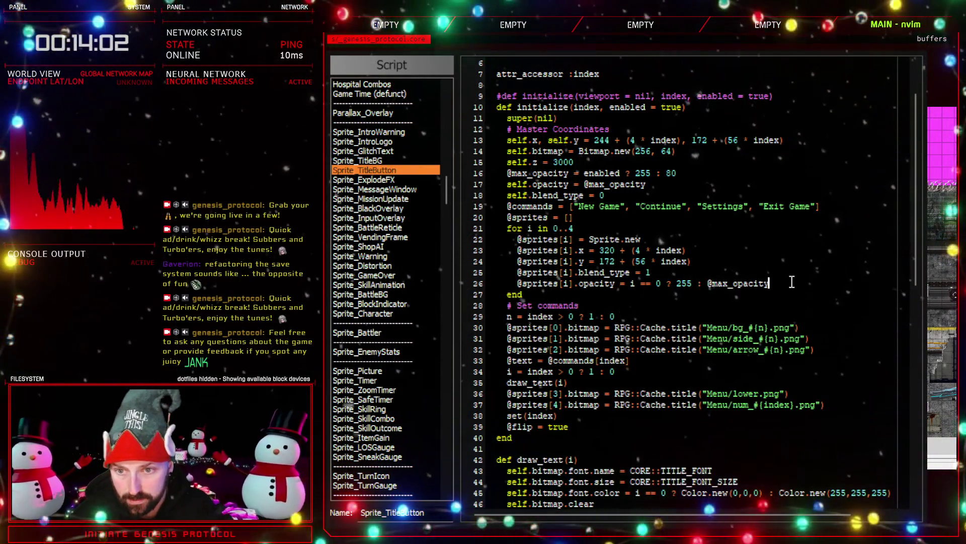
Step: Set the update method's fade thresholds to 155 and 255, then launch a playtest
{"action": "scroll", "coordinate": [712, 418], "scroll_direction": "down", "scroll_amount": 15}
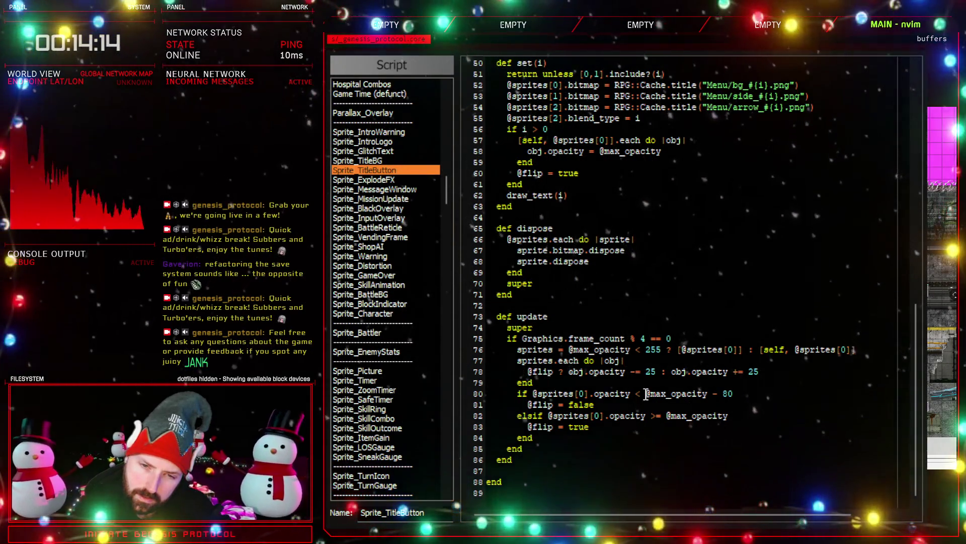
{"action": "left_click_drag", "start_coordinate": [646, 394], "coordinate": [739, 391]}
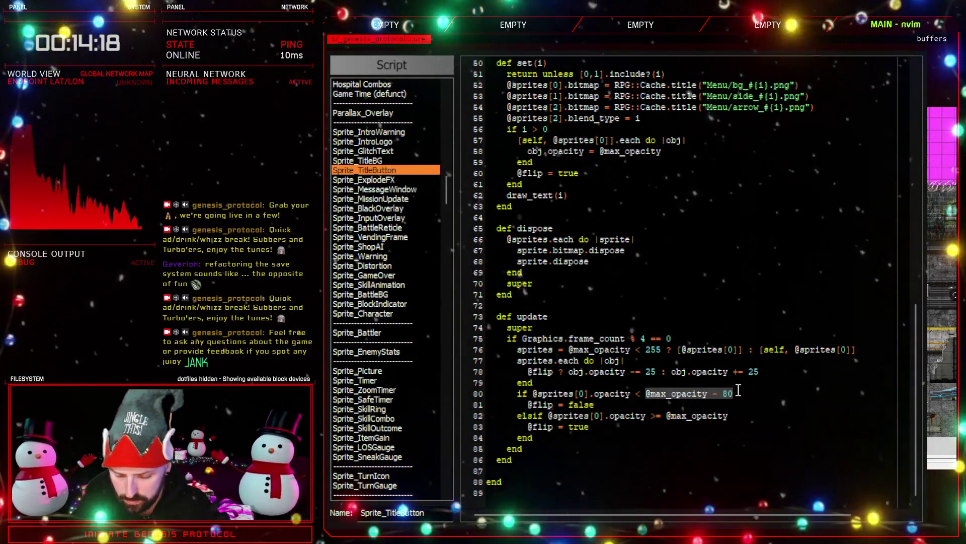
{"action": "type", "text": "c155"}
{"action": "left_click_drag", "start_coordinate": [667, 415], "coordinate": [739, 412]}
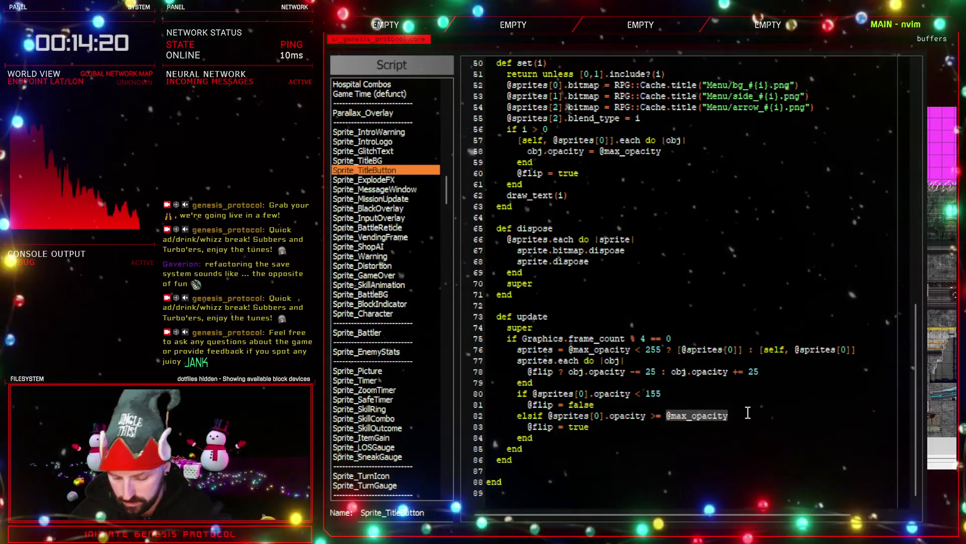
{"action": "type", "text": "c255"}
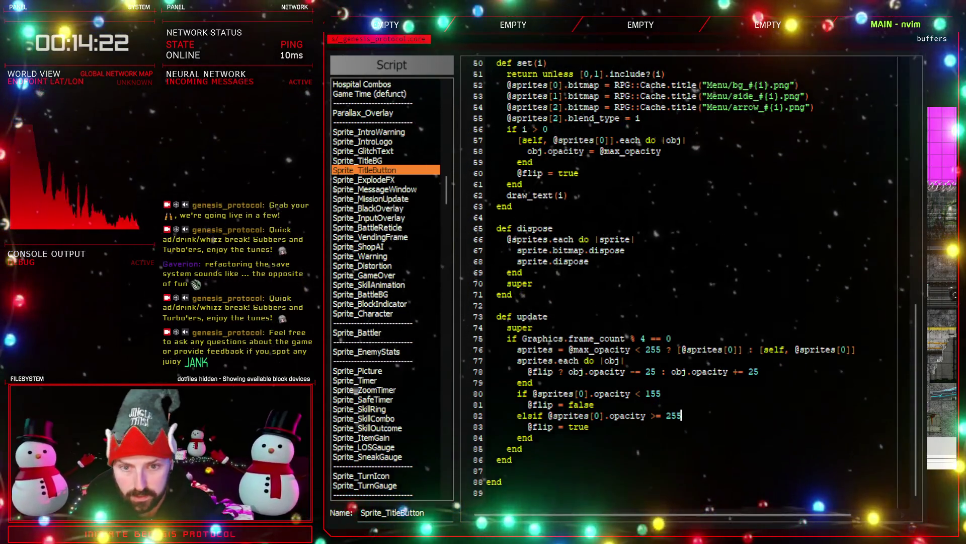
{"action": "key", "text": "F12"}
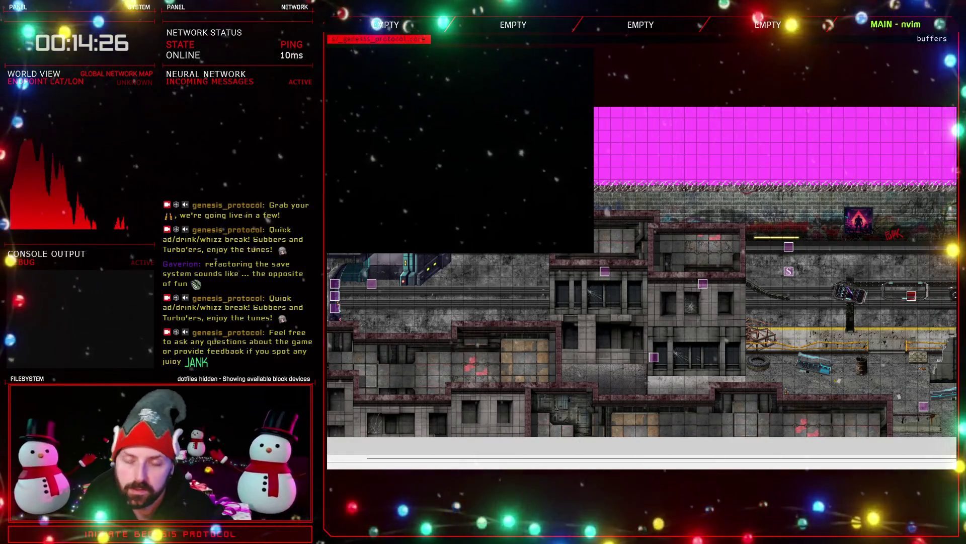
Step: Cycle the title menu among New Game, Continue and Settings, then exit back to the script editor
{"action": "key", "text": "Down"}
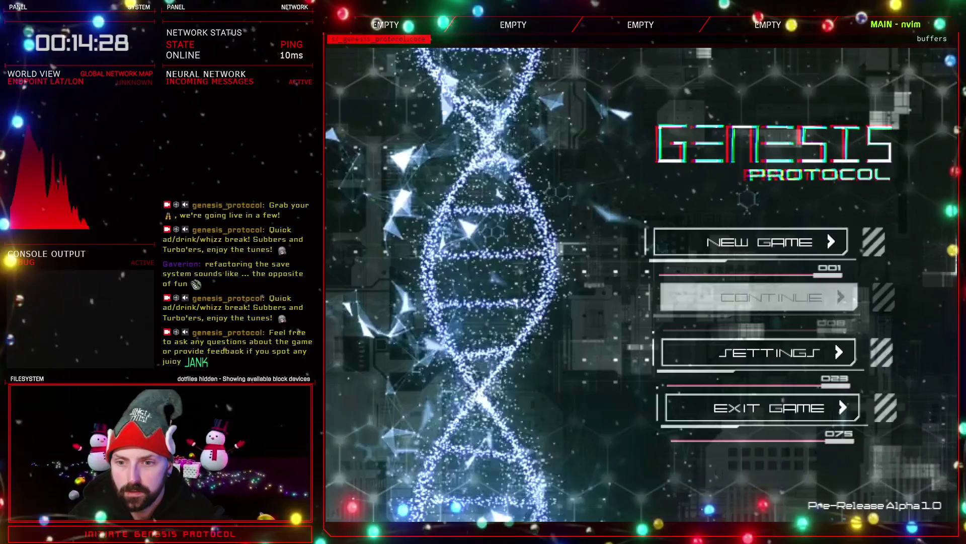
{"action": "key", "text": "Down"}
{"action": "key", "text": "Up"}
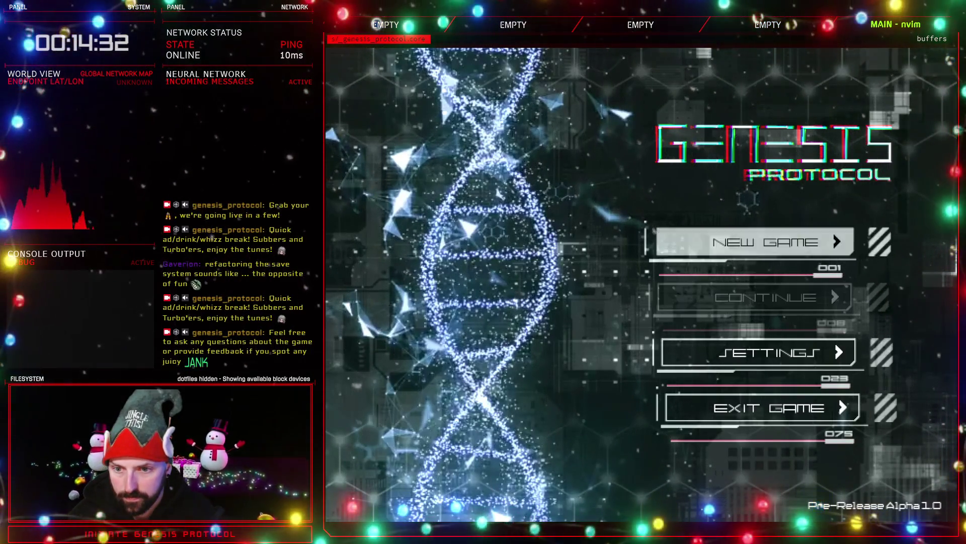
{"action": "key", "text": "Down"}
{"action": "key", "text": "Up"}
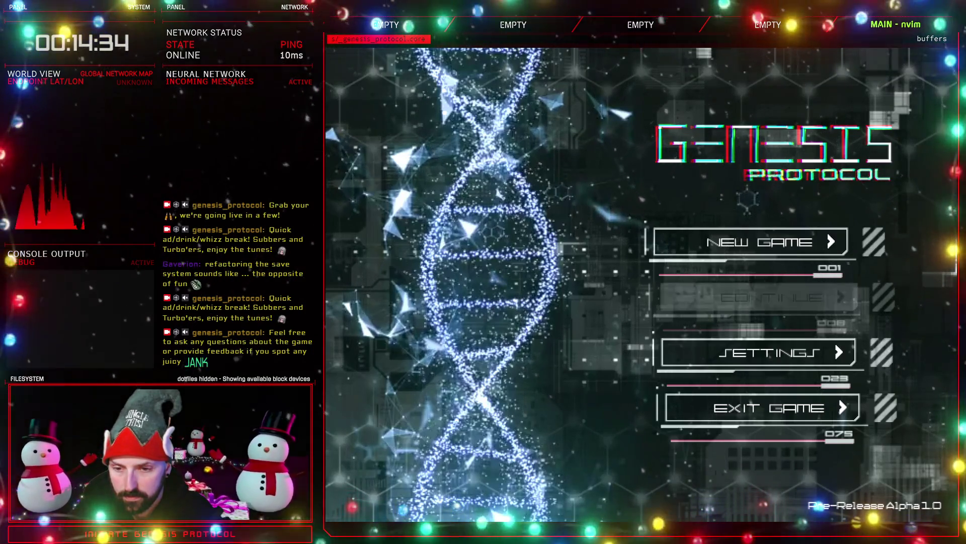
{"action": "key", "text": "Up"}
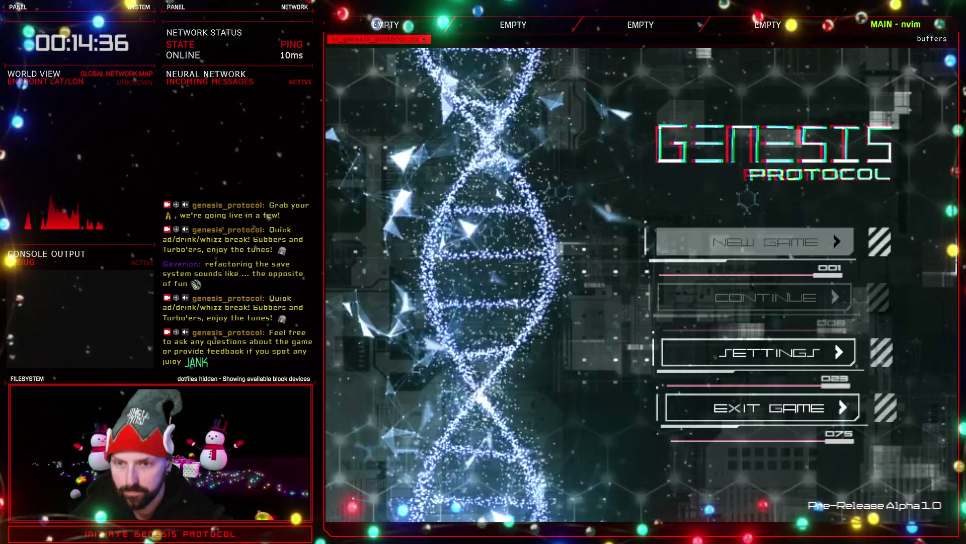
{"action": "key", "text": "Down"}
{"action": "key", "text": "Down"}
{"action": "key", "text": "Down"}
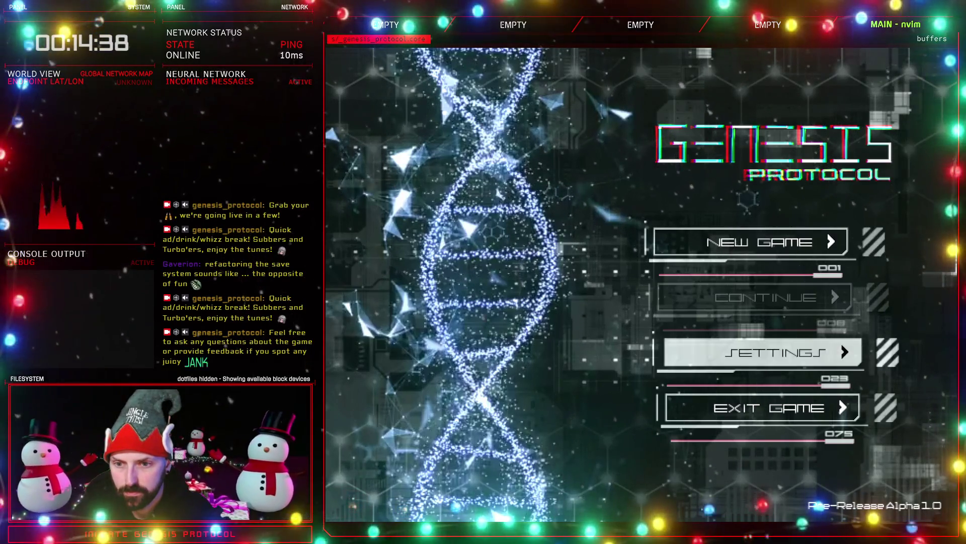
{"action": "key", "text": "Up"}
{"action": "key", "text": "Up"}
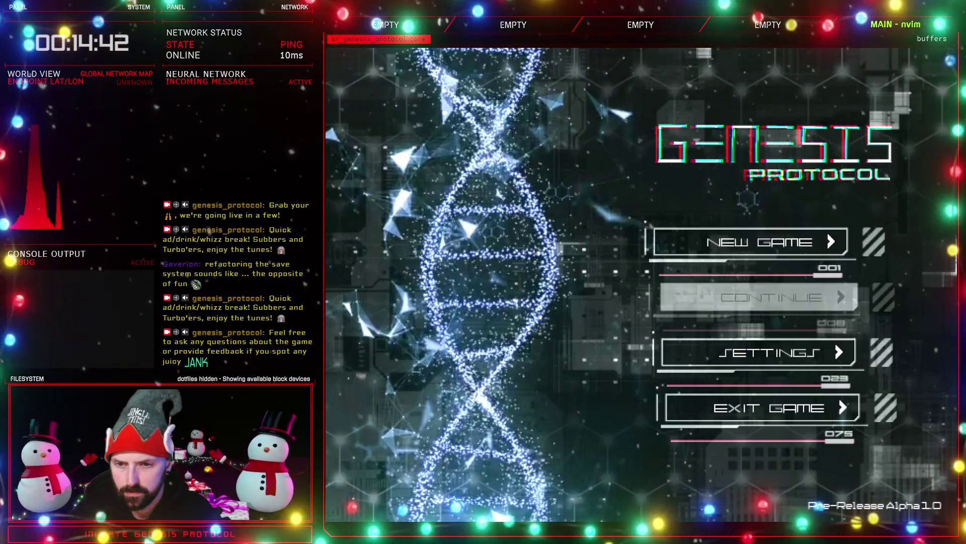
{"action": "key", "text": "Up"}
{"action": "key", "text": "Down"}
{"action": "key", "text": "Up"}
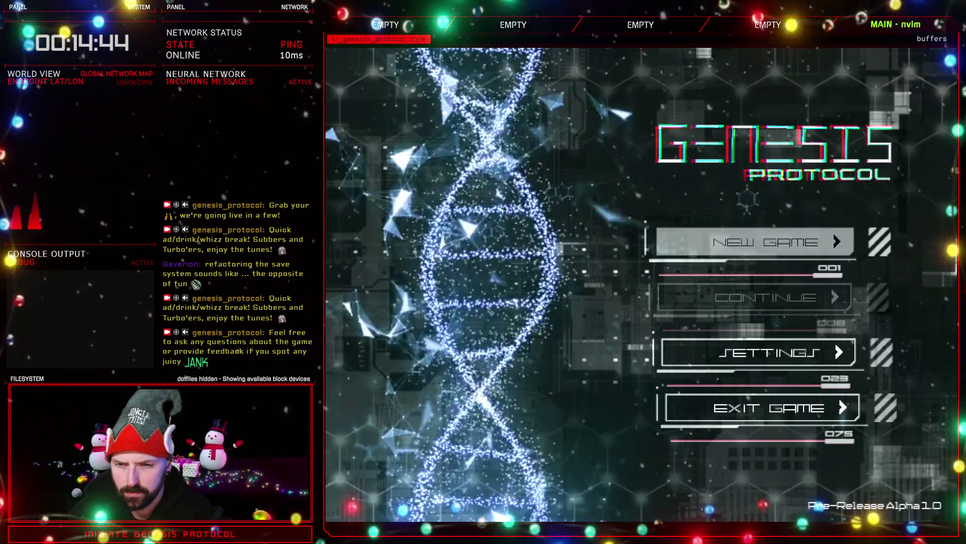
{"action": "key", "text": "Down"}
{"action": "key", "text": "Down"}
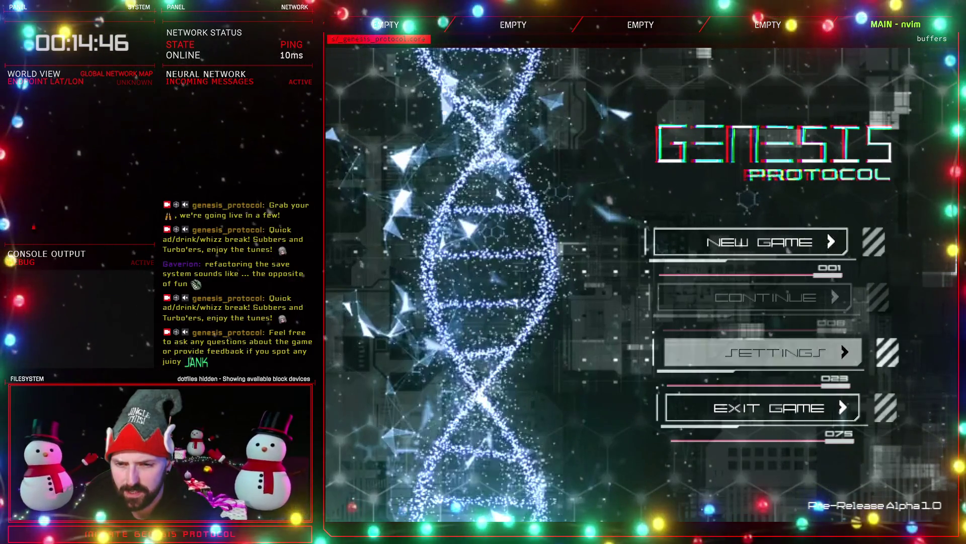
{"action": "key", "text": "Up"}
{"action": "key", "text": "Down"}
{"action": "key", "text": "Down"}
{"action": "key", "text": "Return"}
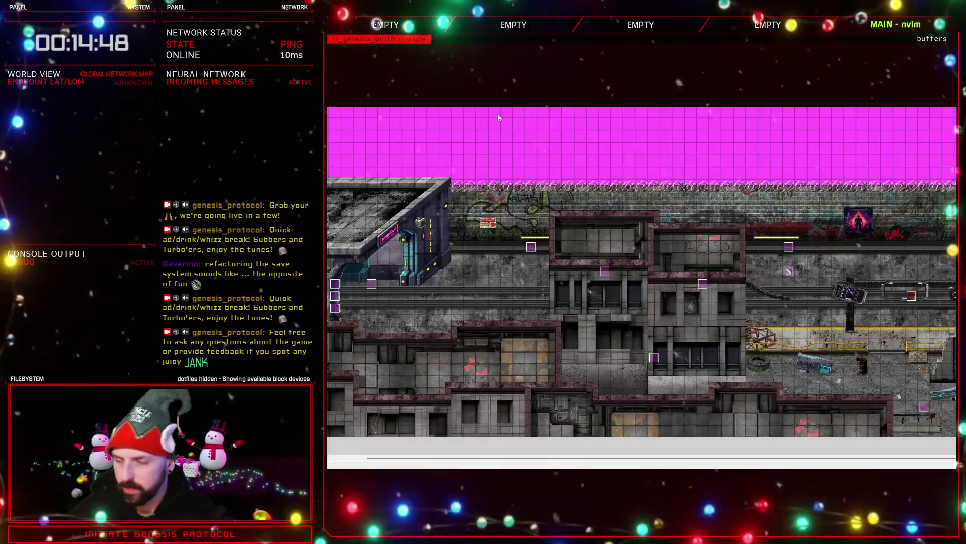
{"action": "left_click", "coordinate": [507, 96]}
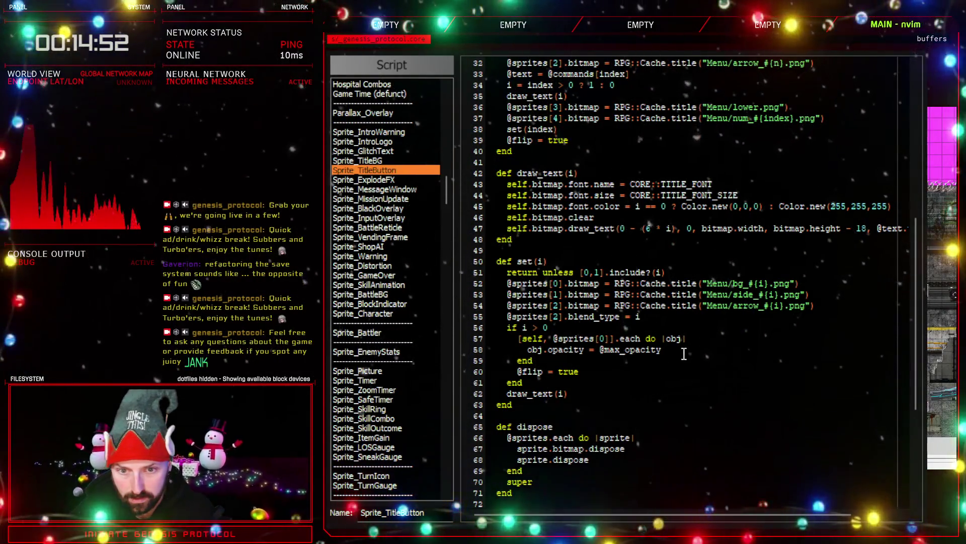
Step: Locate the opacity loop in Sprite_TitleButton's set method by searching for 'set'
{"action": "left_click", "coordinate": [685, 354]}
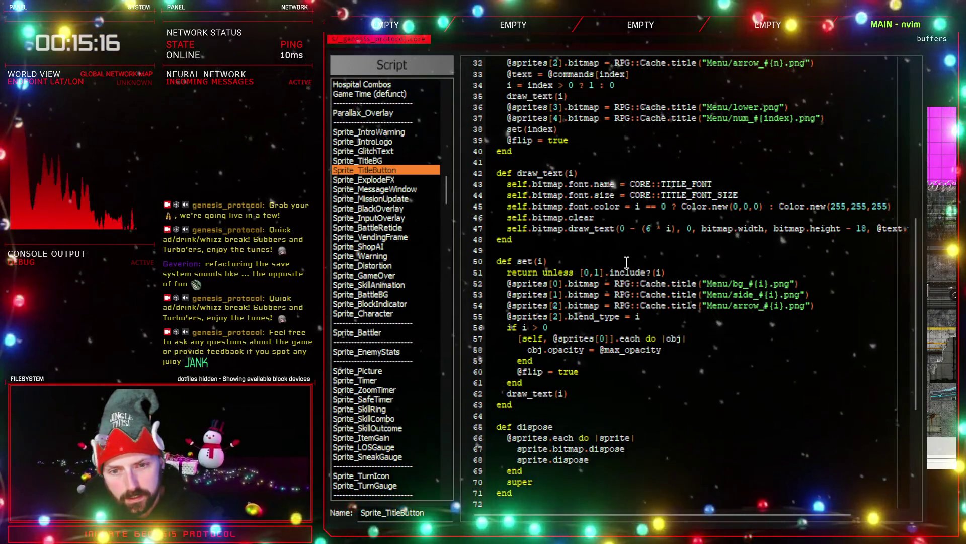
{"action": "scroll", "coordinate": [625, 268], "scroll_direction": "down", "scroll_amount": 4}
{"action": "scroll", "coordinate": [634, 327], "scroll_direction": "up", "scroll_amount": 6}
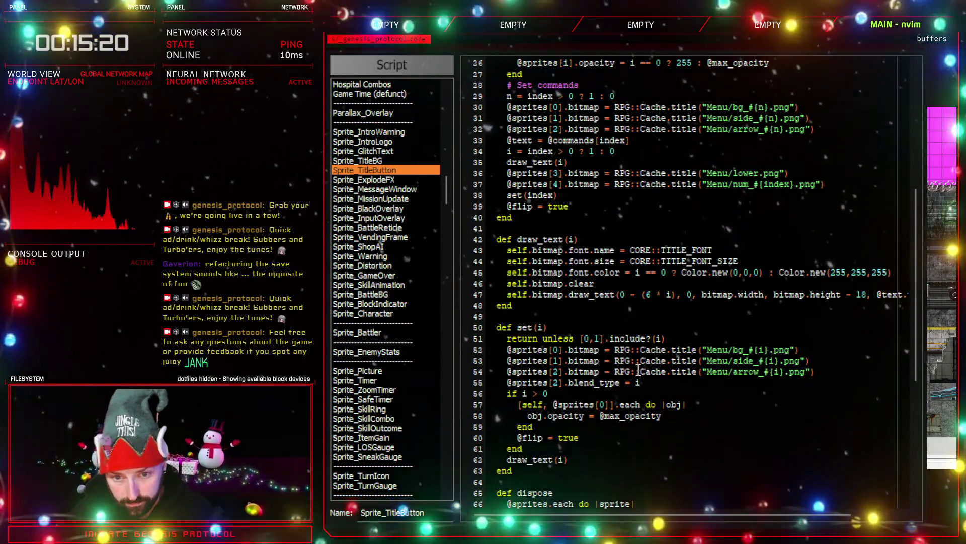
{"action": "scroll", "coordinate": [545, 371], "scroll_direction": "down", "scroll_amount": 2}
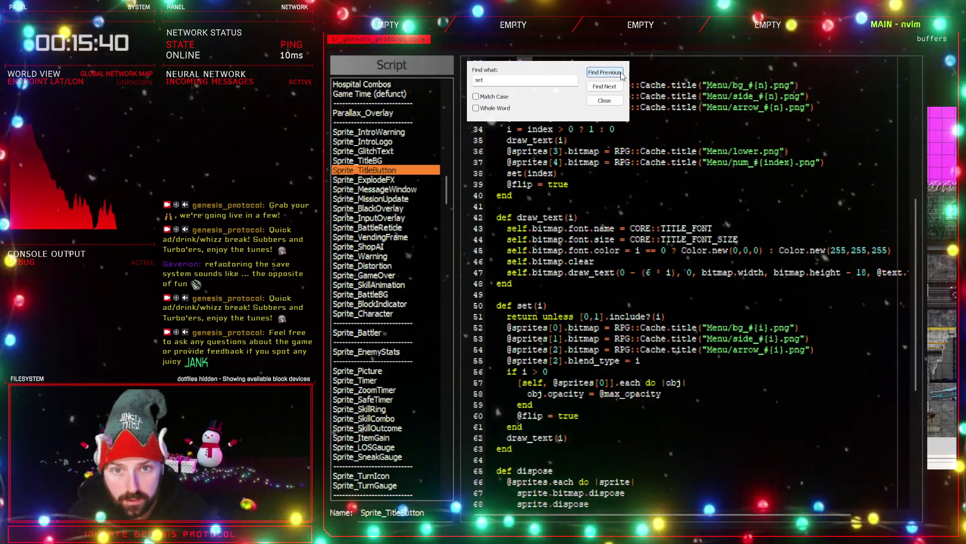
{"action": "left_click", "coordinate": [604, 73]}
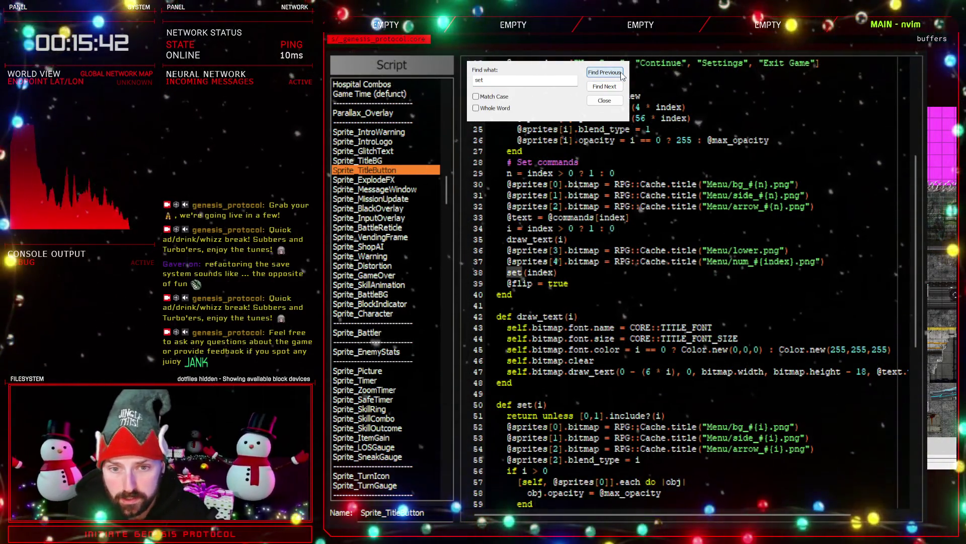
{"action": "scroll", "coordinate": [565, 298], "scroll_direction": "up", "scroll_amount": 4}
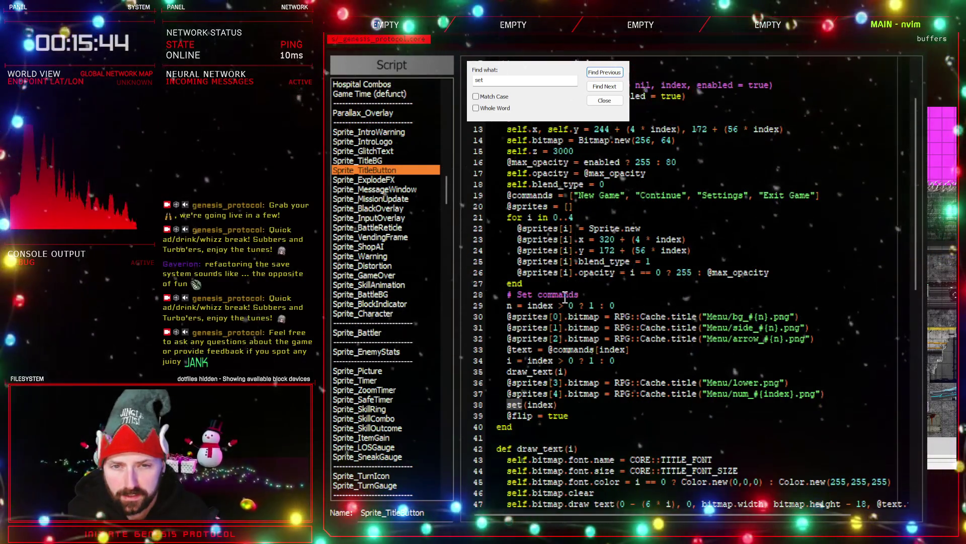
{"action": "scroll", "coordinate": [564, 298], "scroll_direction": "down", "scroll_amount": 10}
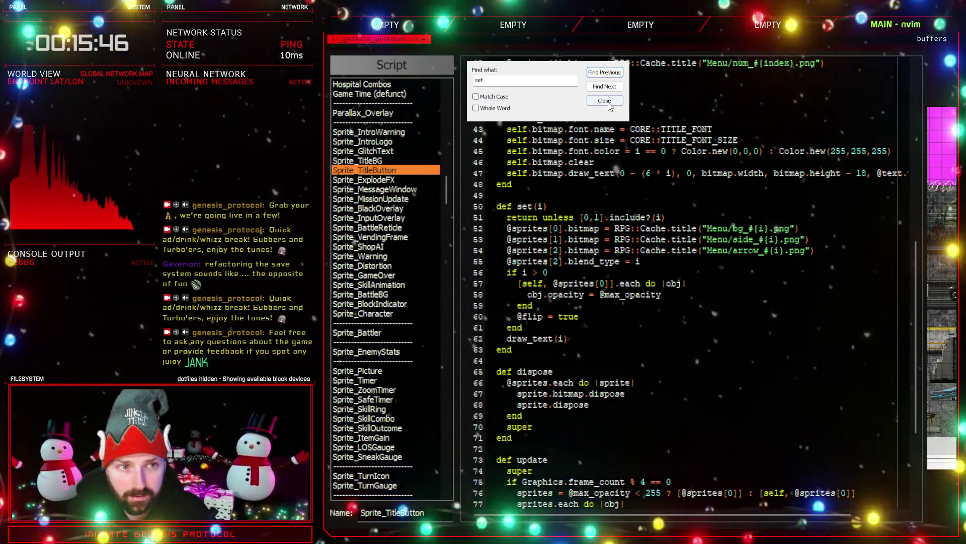
Step: Insert puts "opacity set" after line 57 and close the Script Editor
{"action": "left_click", "coordinate": [716, 285]}
{"action": "key", "text": "Return"}
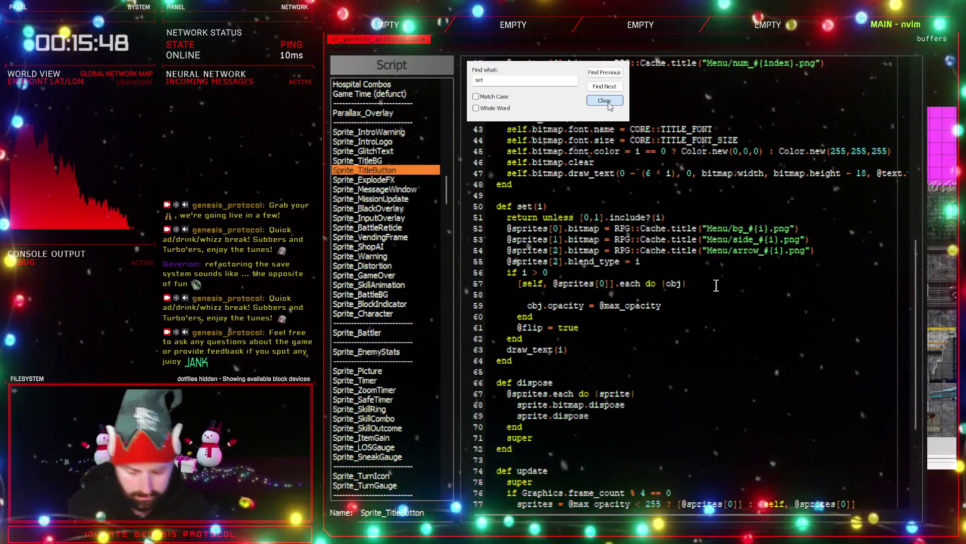
{"action": "type", "text": "puts \"opaci"}
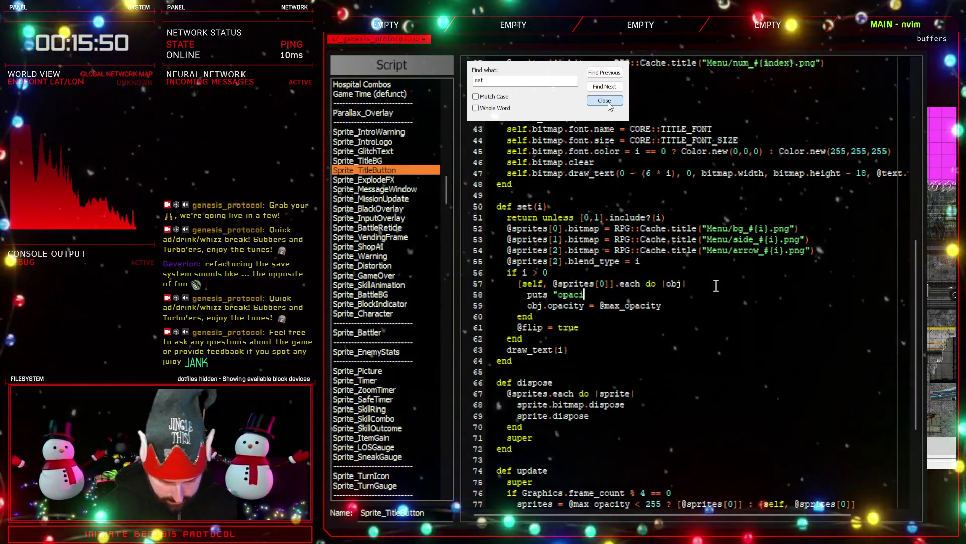
{"action": "type", "text": "ty set\""}
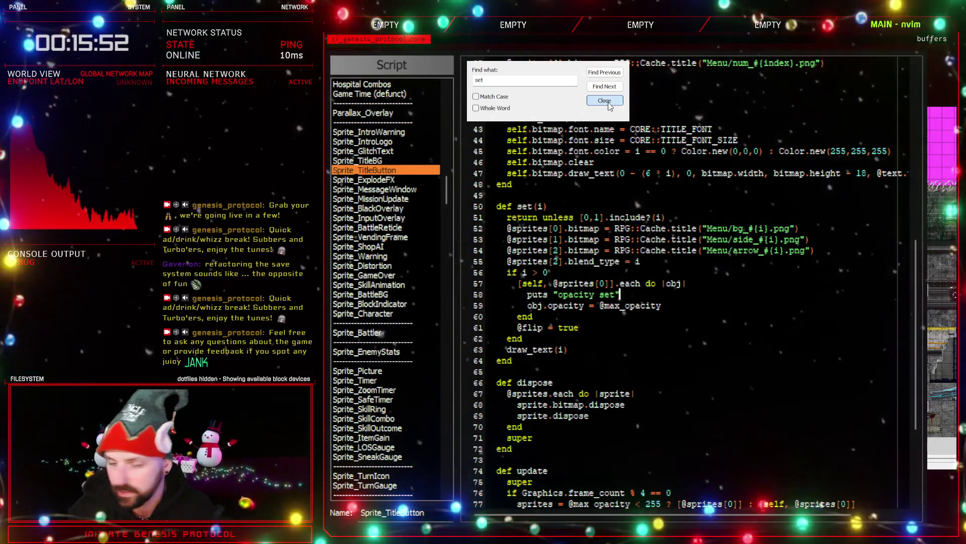
{"action": "key", "text": "F12"}
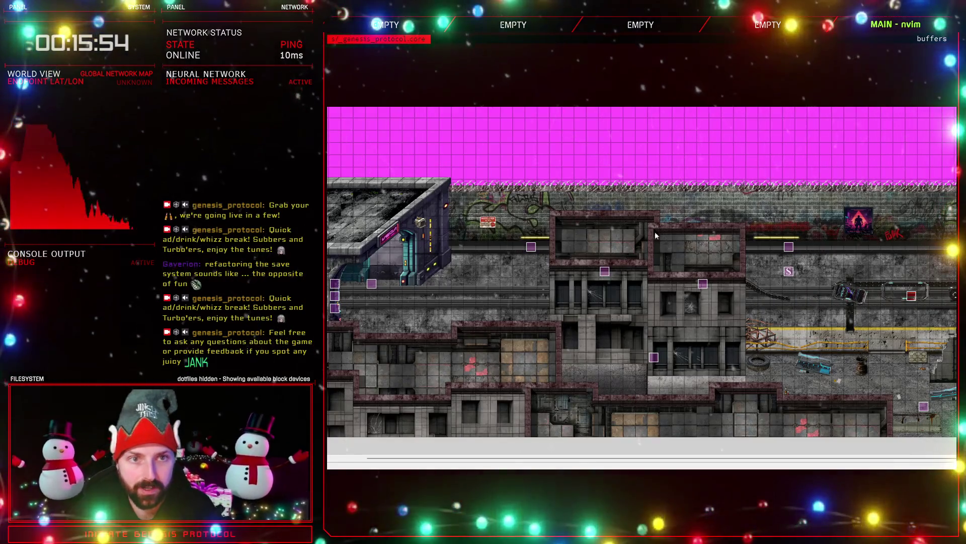
Step: Run a saved playtest, move through the title menu to log "opacity set", then exit and reopen the script
{"action": "left_click", "coordinate": [427, 152]}
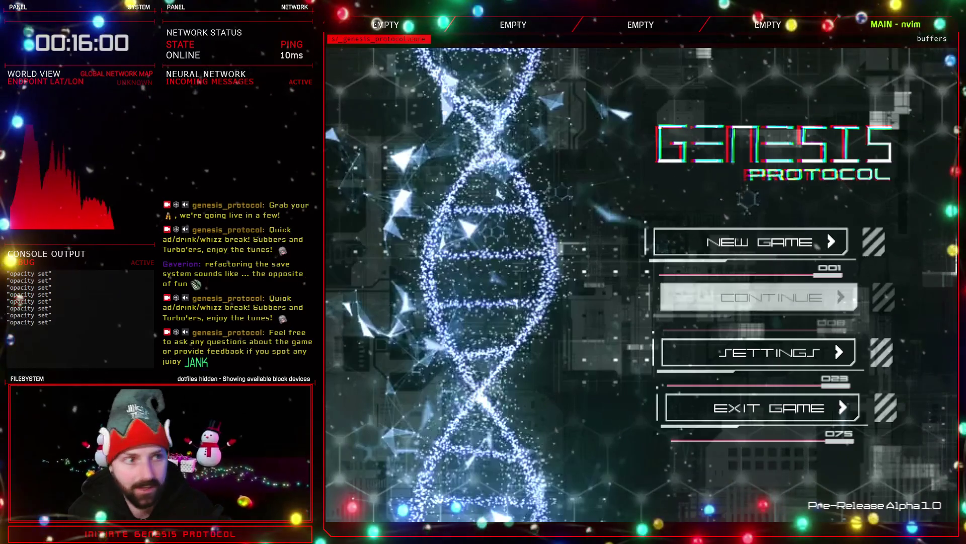
{"action": "key", "text": "Down"}
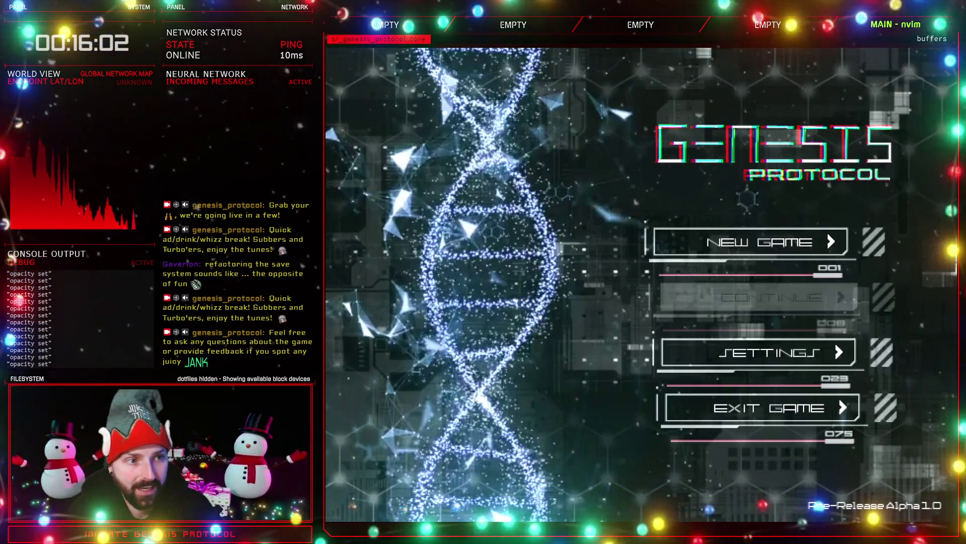
{"action": "key", "text": "Up"}
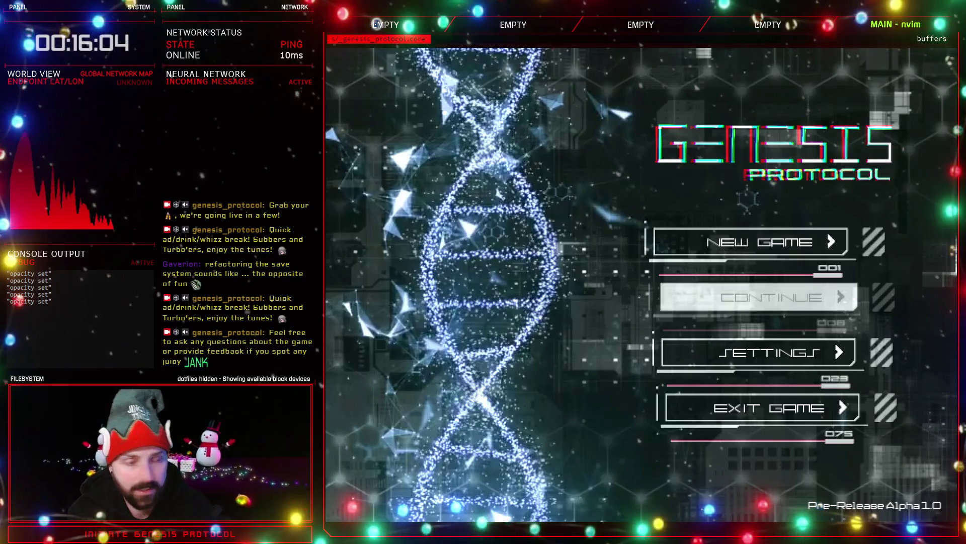
{"action": "key", "text": "Down"}
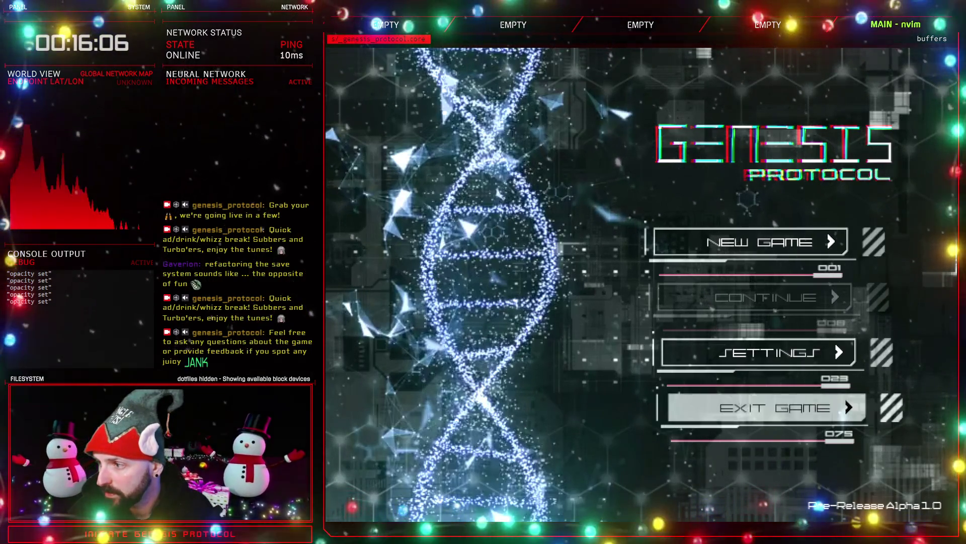
{"action": "key", "text": "Down"}
{"action": "key", "text": "Down"}
{"action": "key", "text": "Down"}
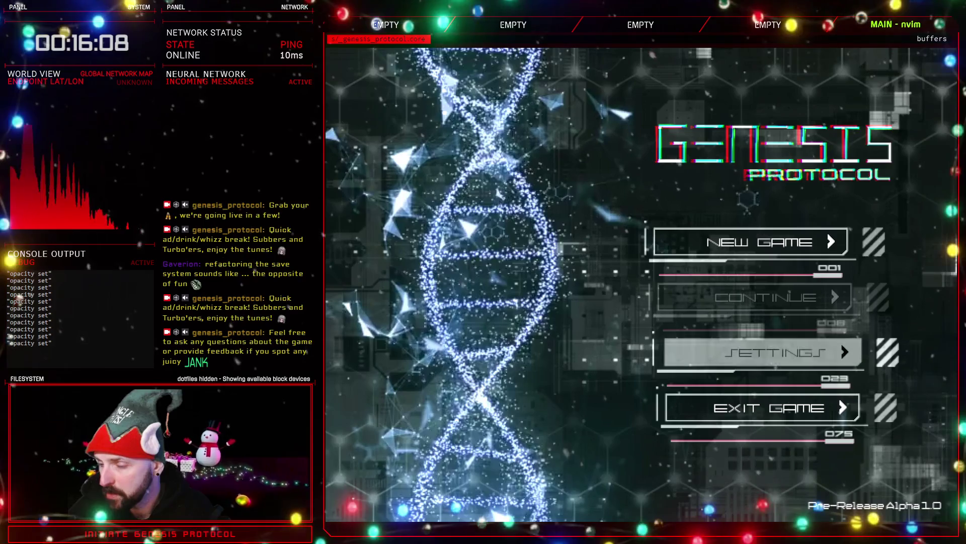
{"action": "key", "text": "Return"}
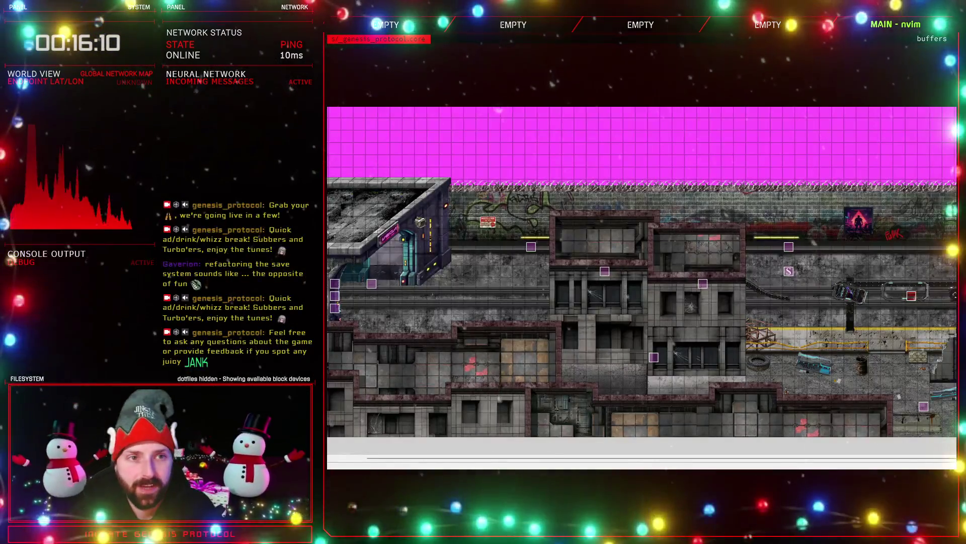
{"action": "key", "text": "F11"}
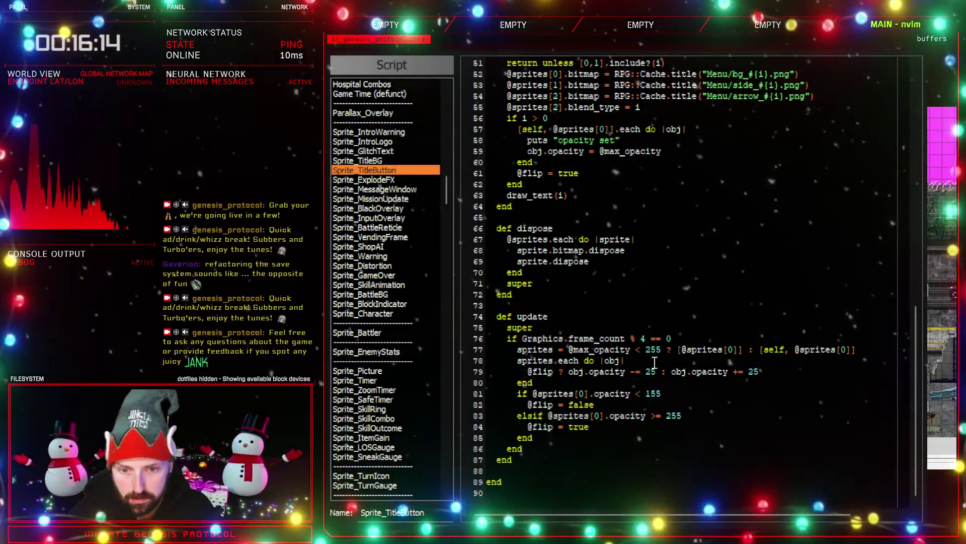
Step: Delete line 58's puts "opacity set" debug line from the set method
{"action": "scroll", "coordinate": [655, 363], "scroll_direction": "up", "scroll_amount": 4}
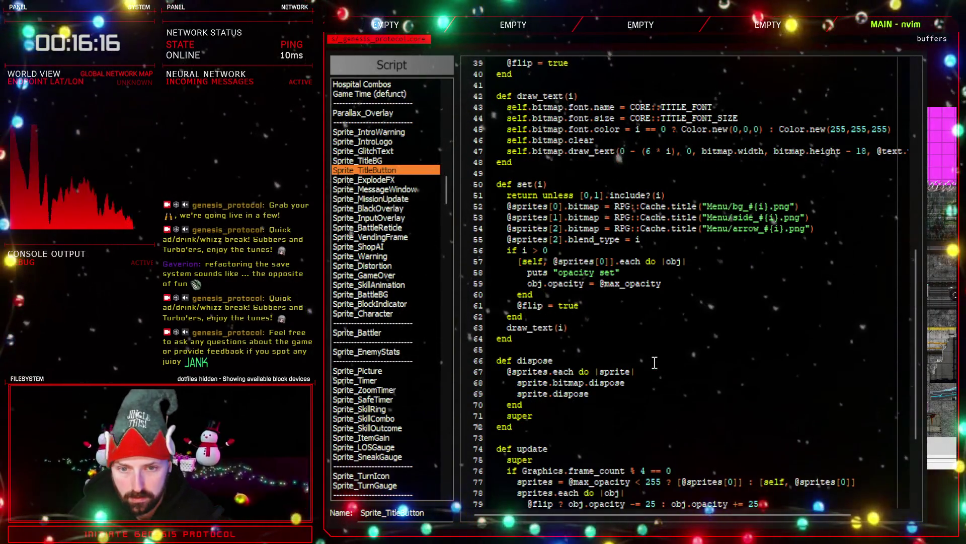
{"action": "left_click", "coordinate": [476, 272]}
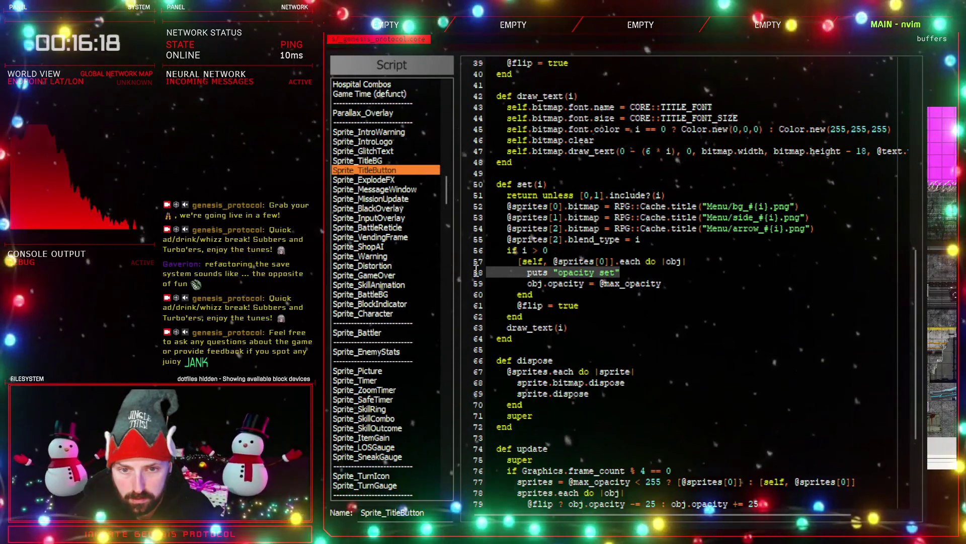
{"action": "key", "text": "BackSpace"}
{"action": "key", "text": "BackSpace"}
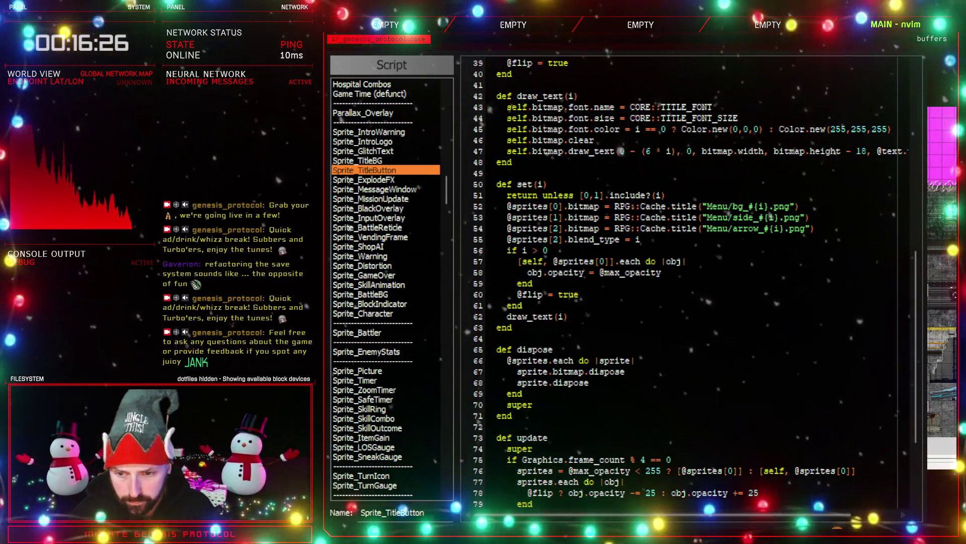
{"action": "left_click_drag", "start_coordinate": [448, 186], "coordinate": [456, 288]}
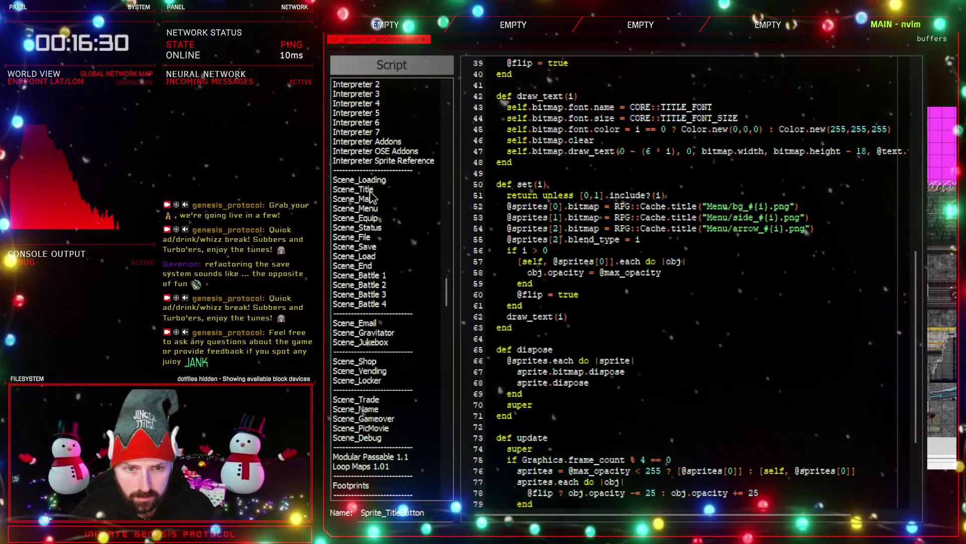
Step: Open Scene_Title and jump to the first '.set' call
{"action": "left_click", "coordinate": [371, 191]}
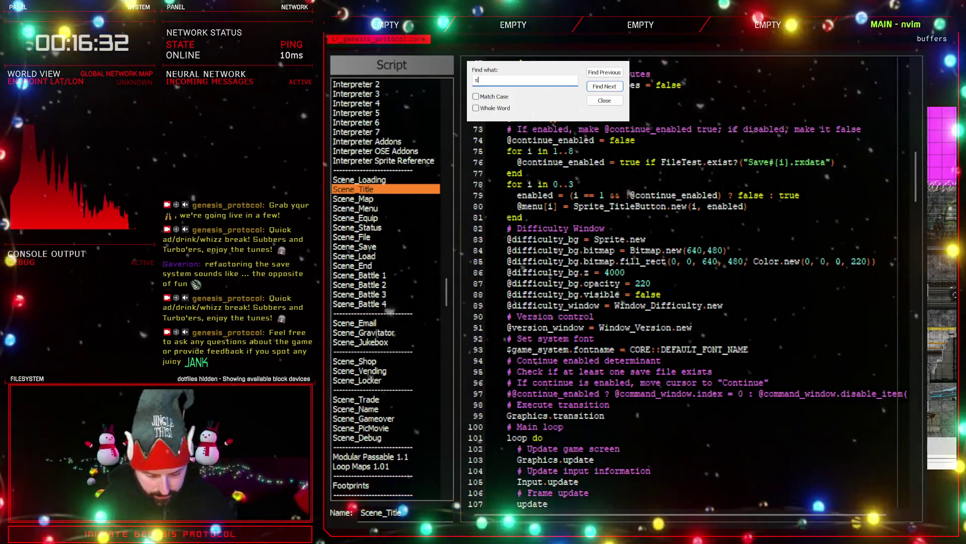
{"action": "type", "text": "et"}
{"action": "key", "text": "Return"}
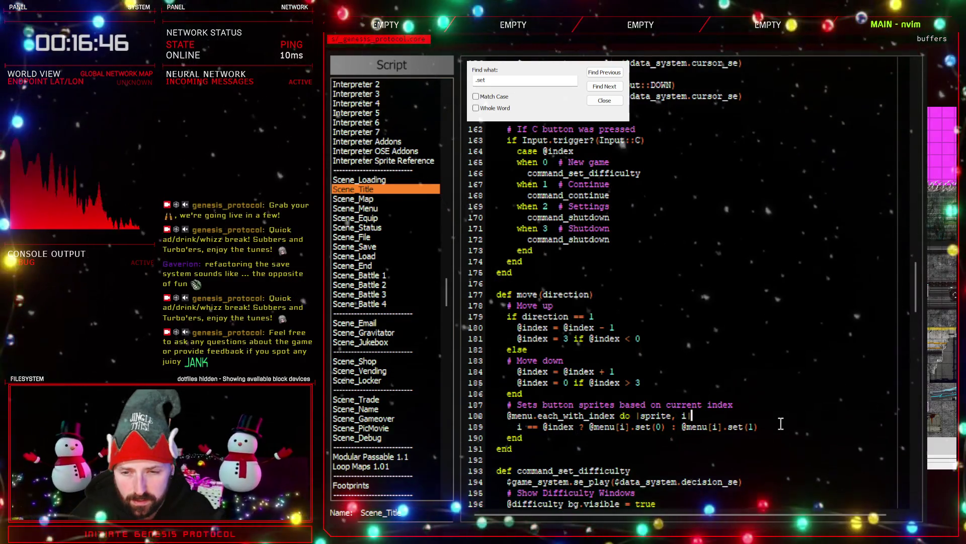
Step: Remove the trailing spaces at the end of line 185 in the move method
{"action": "left_click", "coordinate": [778, 426]}
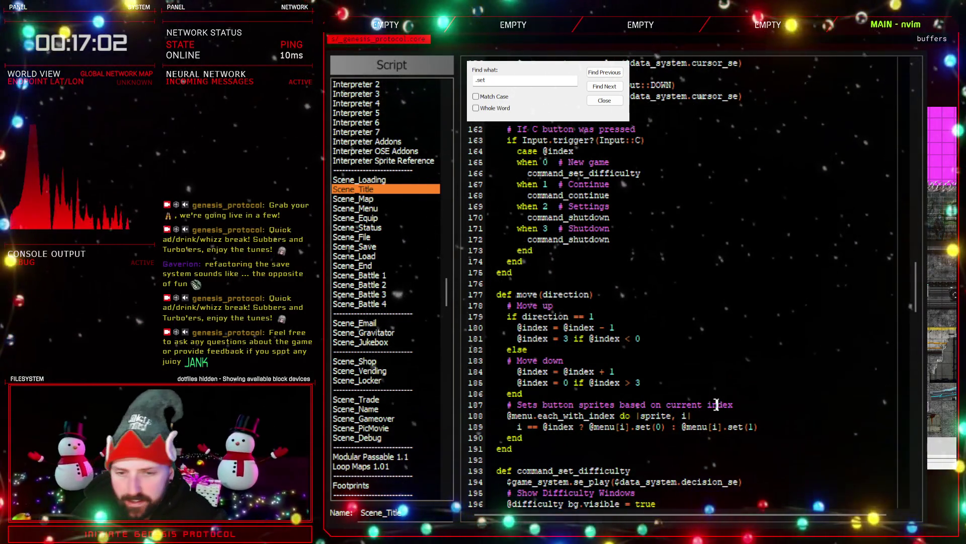
{"action": "left_click", "coordinate": [716, 404]}
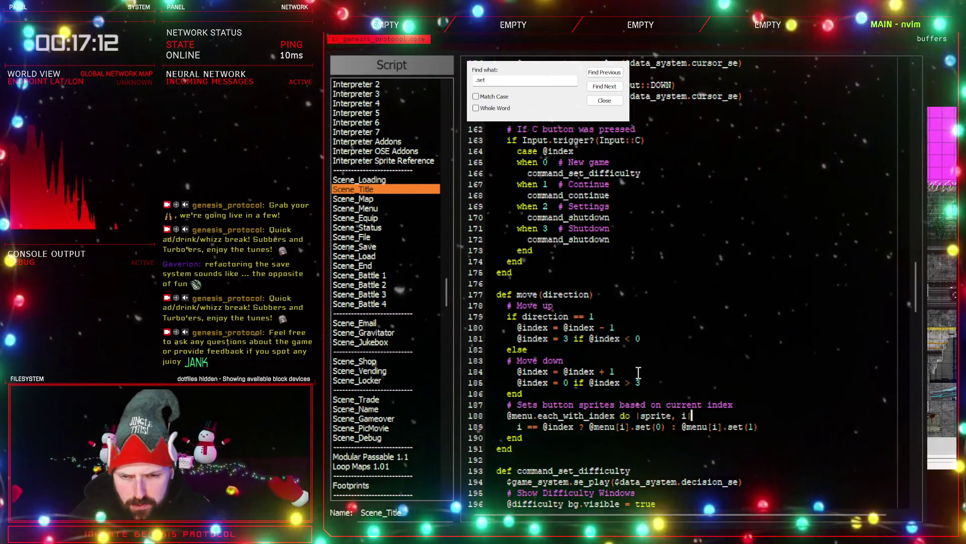
{"action": "left_click", "coordinate": [700, 382]}
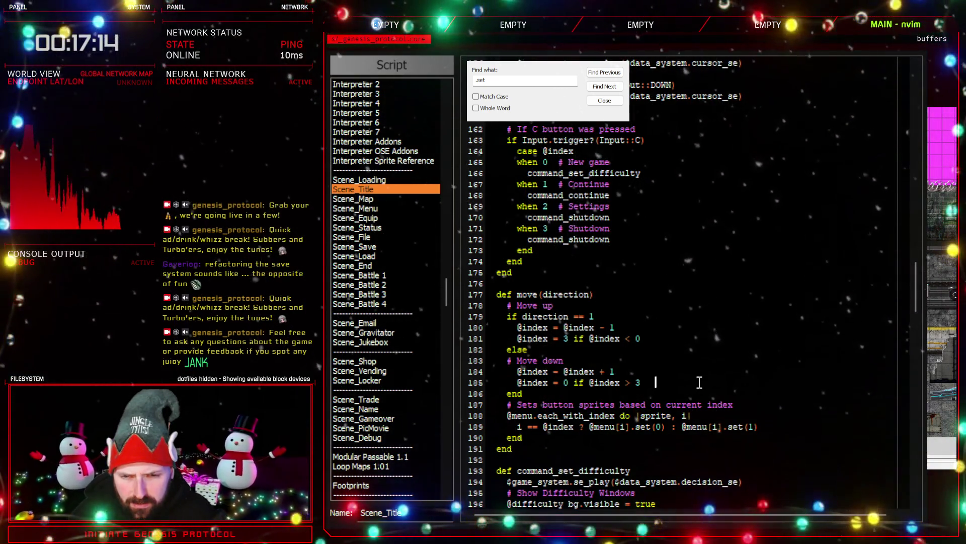
{"action": "key", "text": "BackSpace"}
{"action": "key", "text": "BackSpace"}
{"action": "key", "text": "BackSpace"}
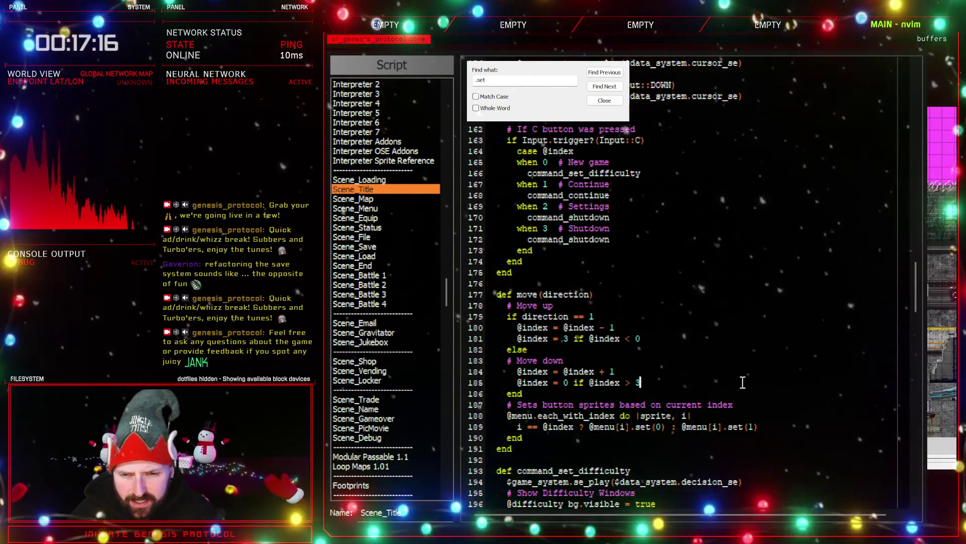
{"action": "left_click", "coordinate": [678, 321]}
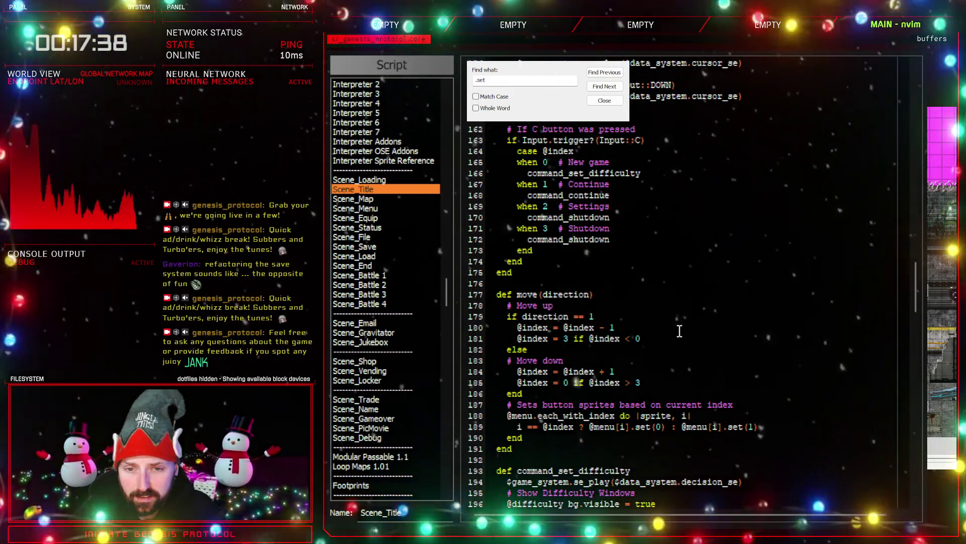
{"action": "key", "text": "Return"}
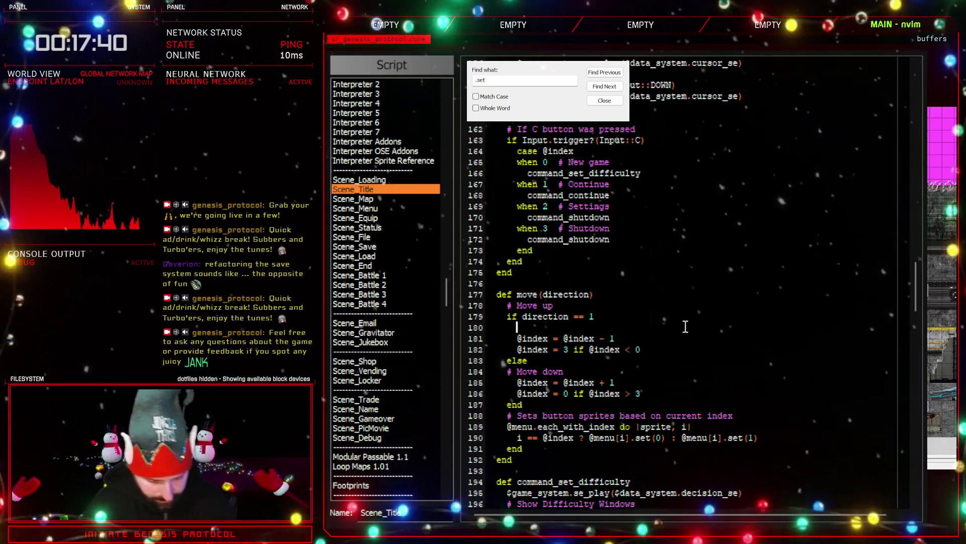
{"action": "type", "text": "index = @"}
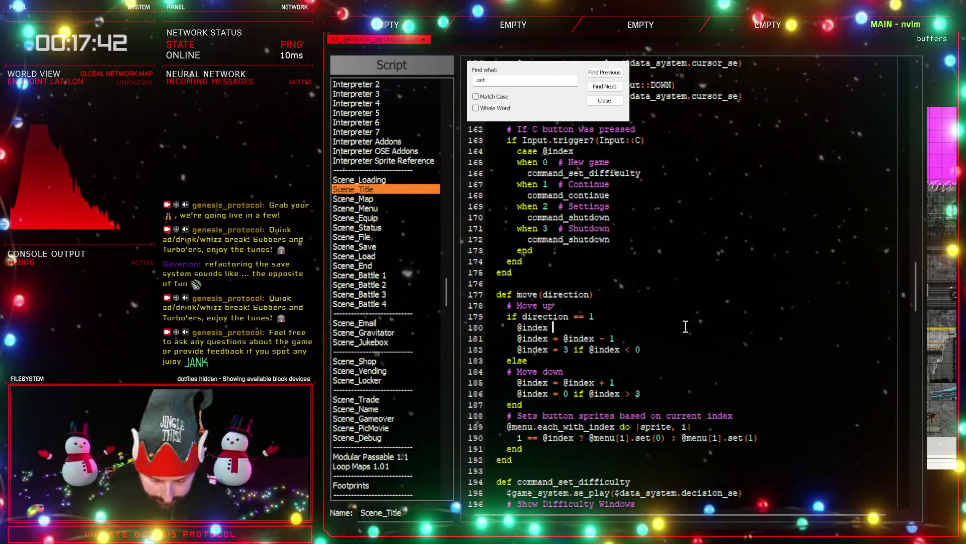
{"action": "type", "text": "index % 3"}
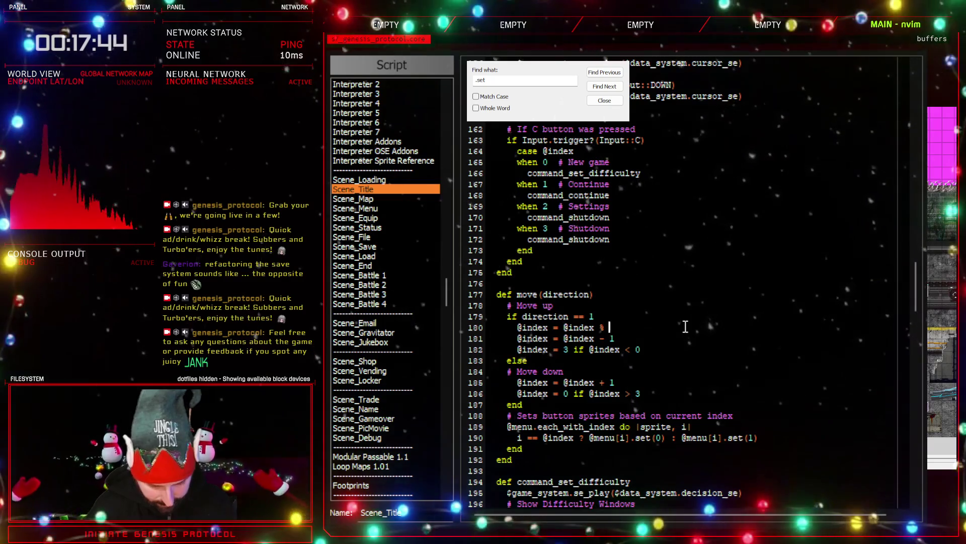
{"action": "left_click", "coordinate": [517, 338]}
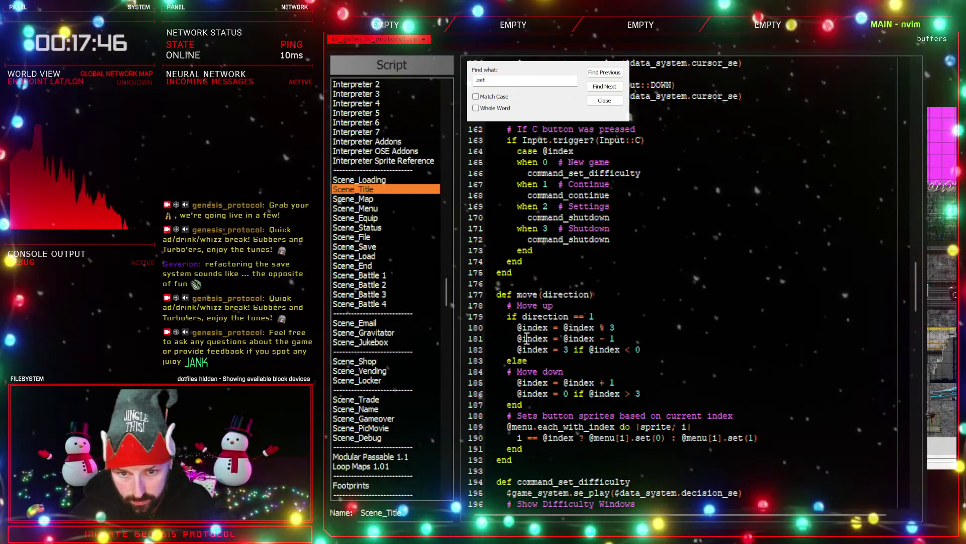
{"action": "type", "text": "#"}
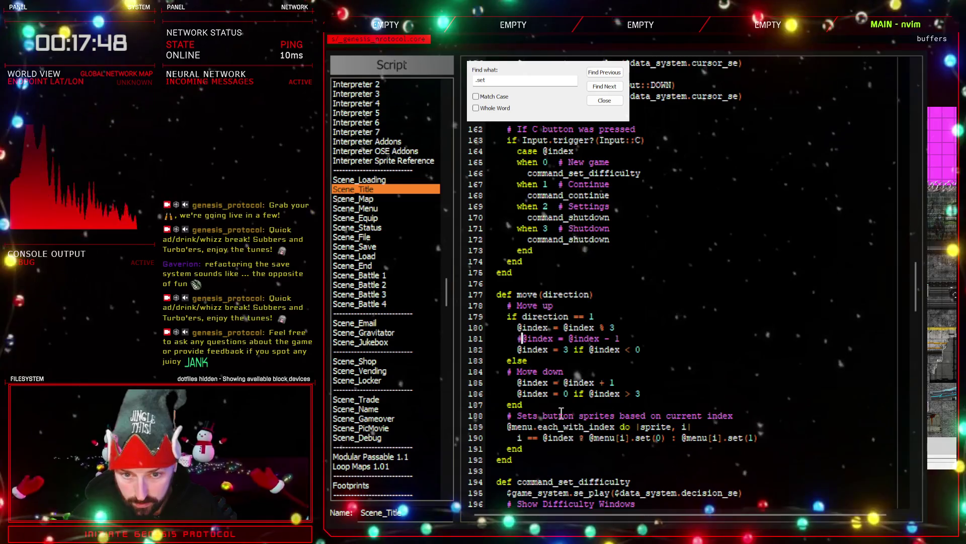
{"action": "left_click", "coordinate": [518, 349]}
{"action": "type", "text": "#"}
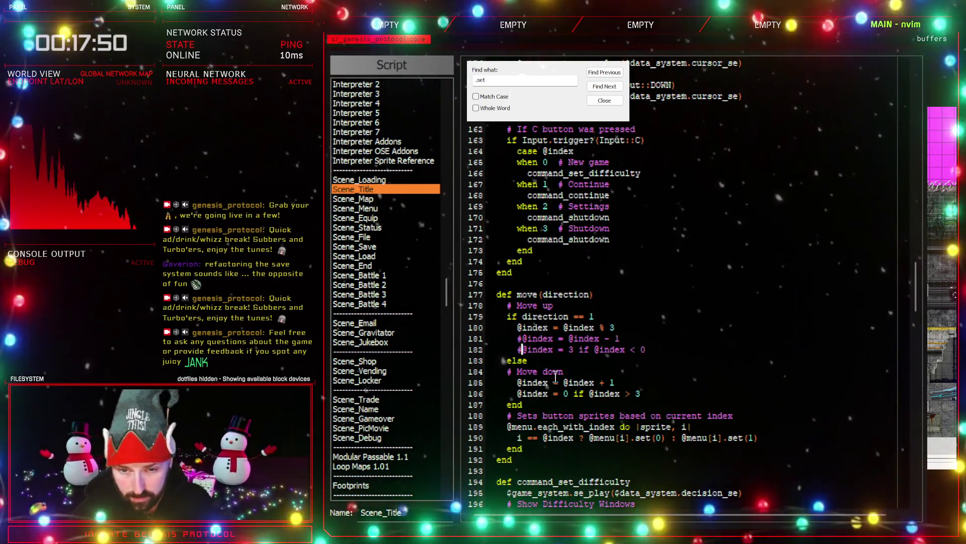
{"action": "key", "text": "F12"}
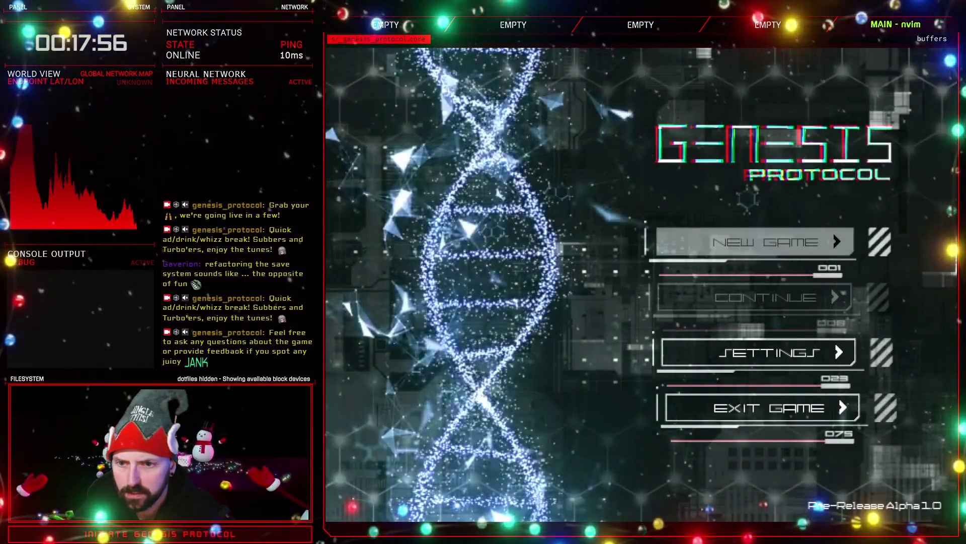
Step: Test Up/Down wrapping on the title menu, quit, and return to Scene_Title's commented decrement line
{"action": "key", "text": "Down"}
{"action": "key", "text": "Down"}
{"action": "key", "text": "Up"}
{"action": "key", "text": "Up"}
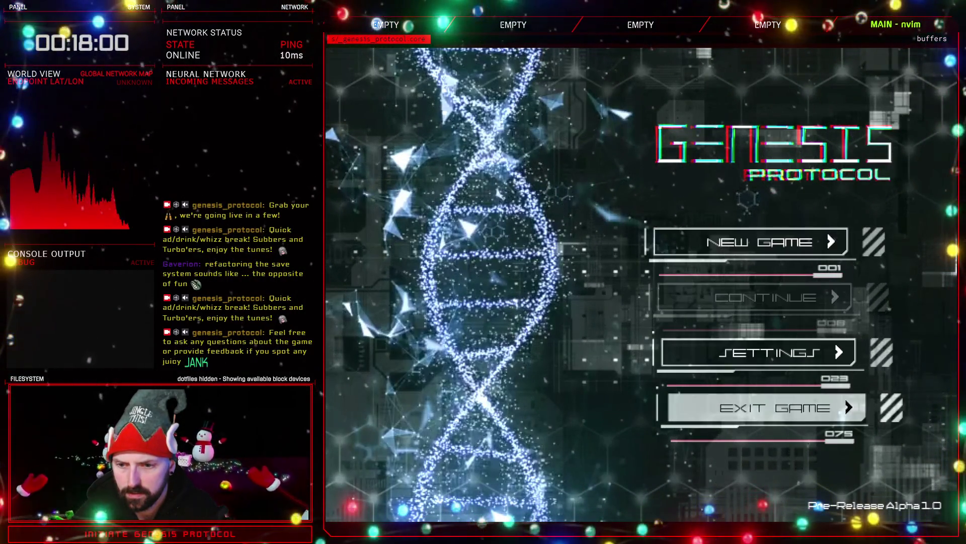
{"action": "key", "text": "Up"}
{"action": "key", "text": "Down"}
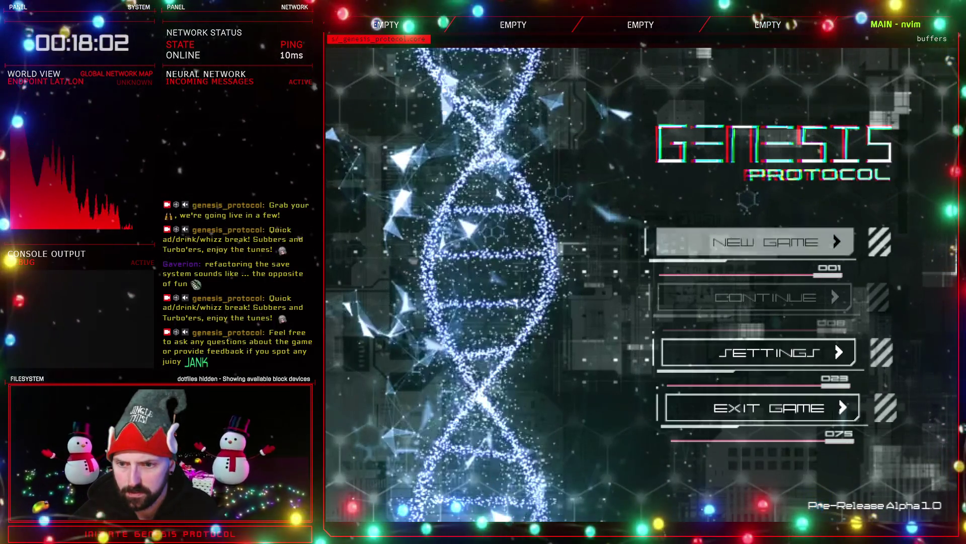
{"action": "key", "text": "Up"}
{"action": "key", "text": "Down"}
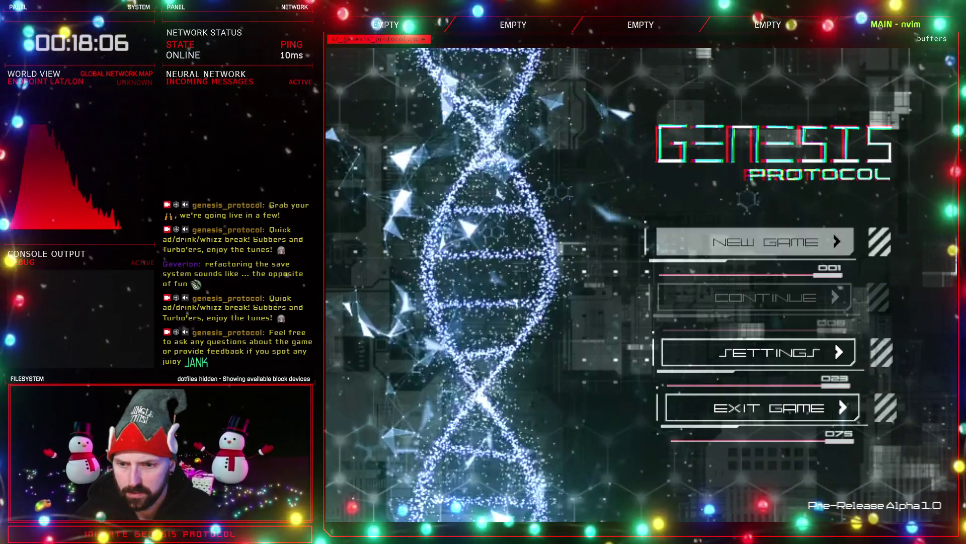
{"action": "key", "text": "Down"}
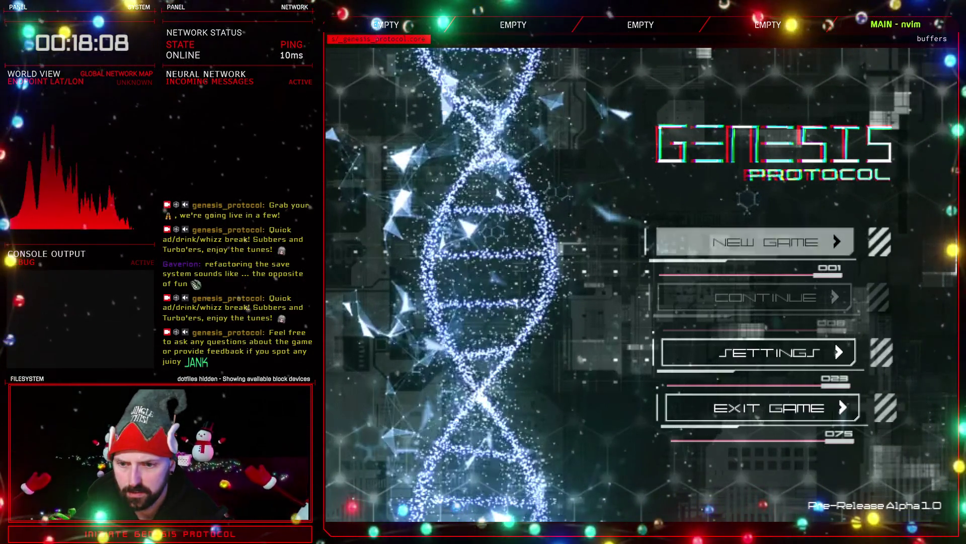
{"action": "key", "text": "Up"}
{"action": "key", "text": "Return"}
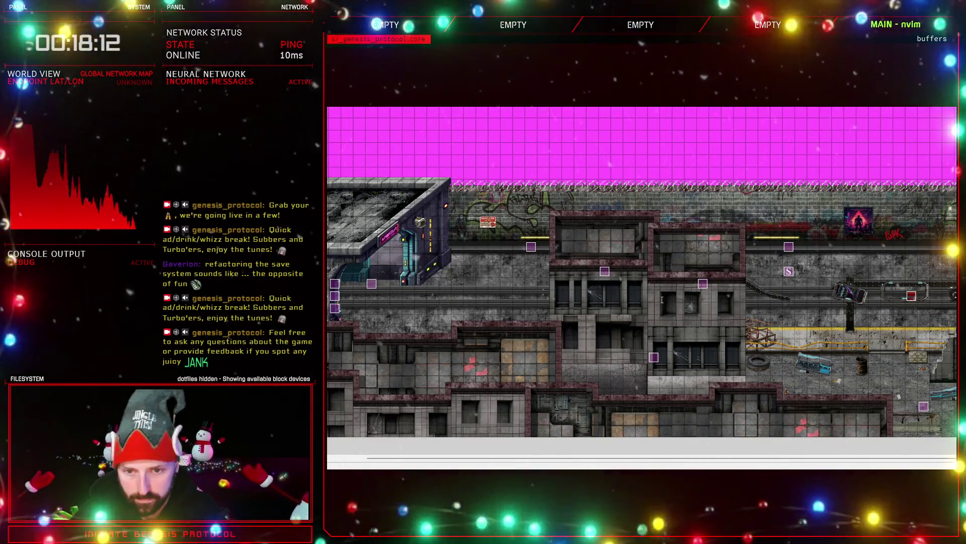
{"action": "key", "text": "alt+Tab"}
{"action": "left_click", "coordinate": [518, 328]}
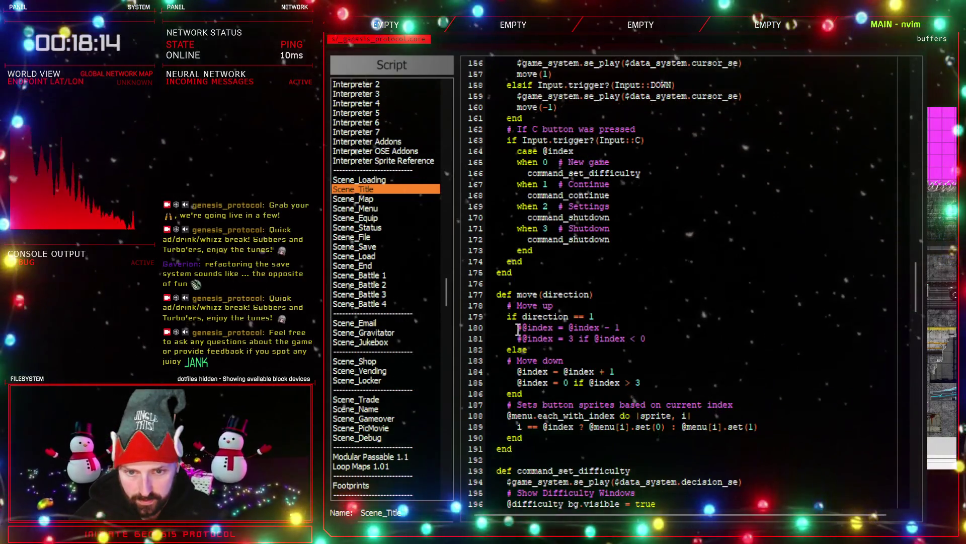
{"action": "key", "text": "Delete"}
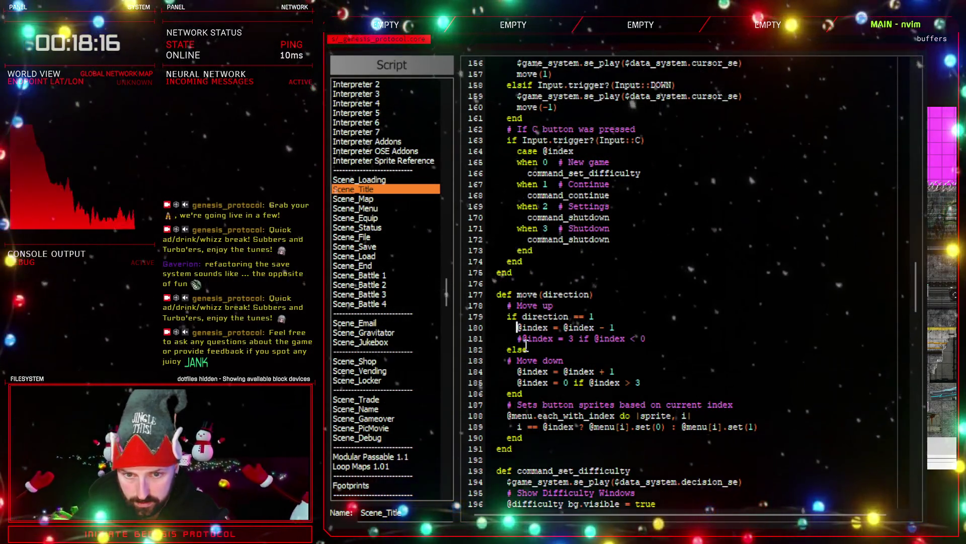
{"action": "left_click", "coordinate": [521, 339]}
{"action": "key", "text": "Delete"}
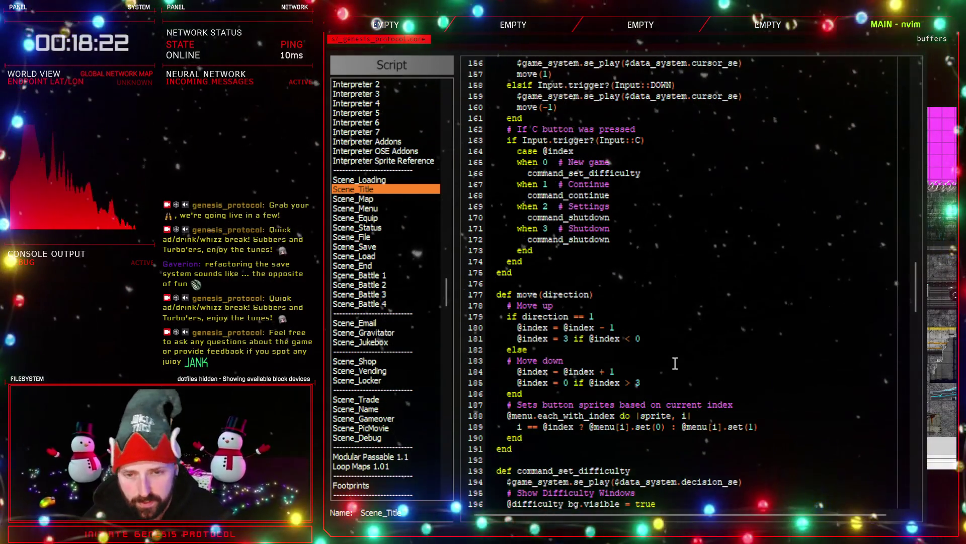
{"action": "key", "text": "End"}
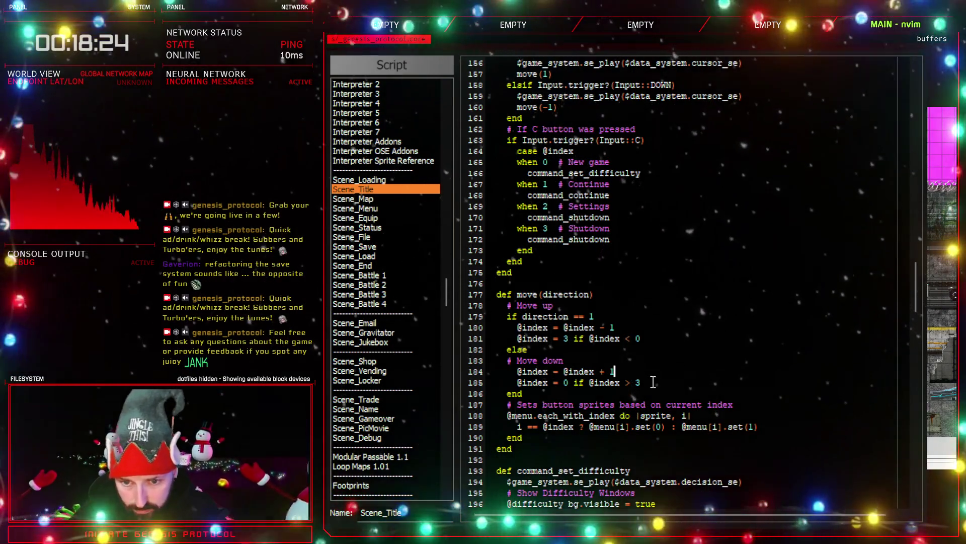
{"action": "scroll", "coordinate": [584, 370], "scroll_direction": "down", "scroll_amount": 2}
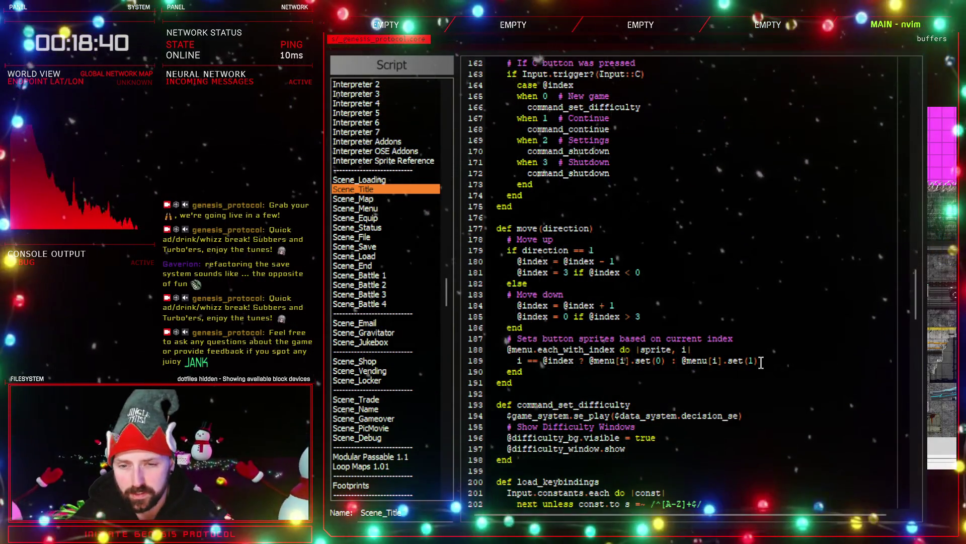
{"action": "left_click_drag", "start_coordinate": [452, 293], "coordinate": [454, 198]}
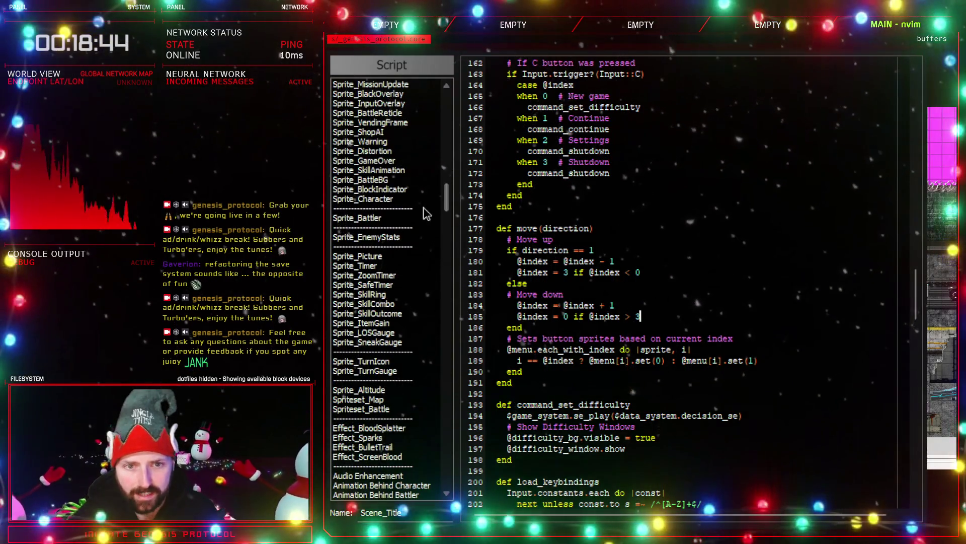
Step: In Sprite_TitleButton, add the comment '# 0 - Active, 1 - Inactive' above the return check
{"action": "double_click", "coordinate": [658, 360]}
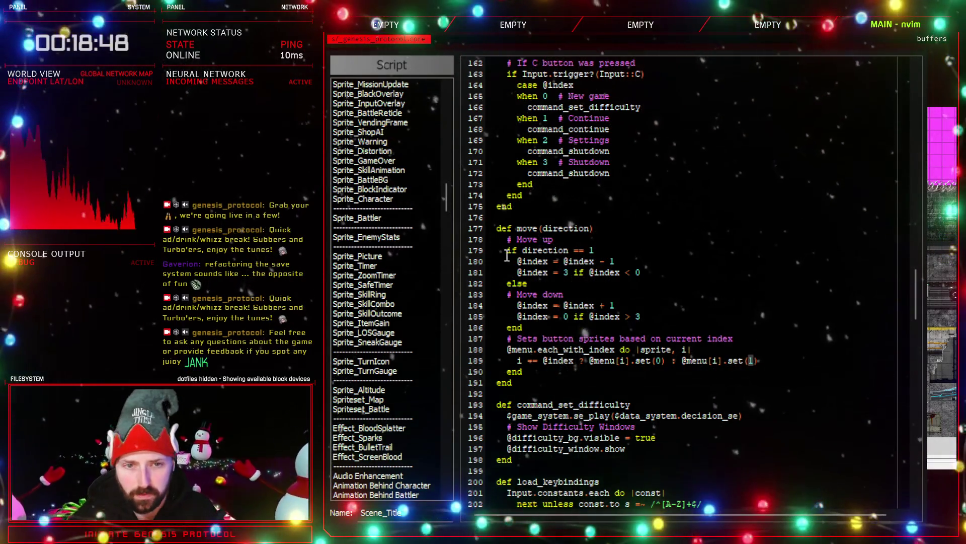
{"action": "scroll", "coordinate": [401, 344], "scroll_direction": "up", "scroll_amount": 6}
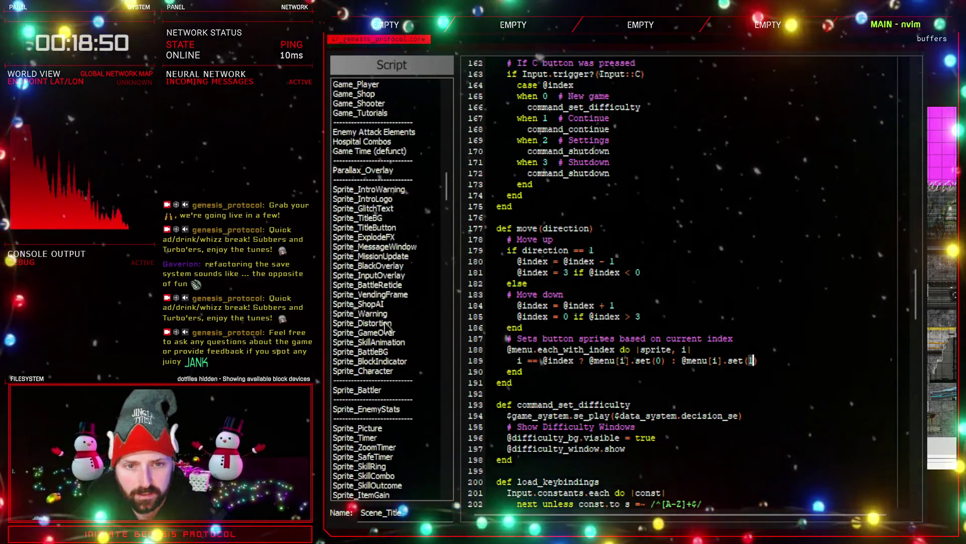
{"action": "left_click", "coordinate": [383, 228]}
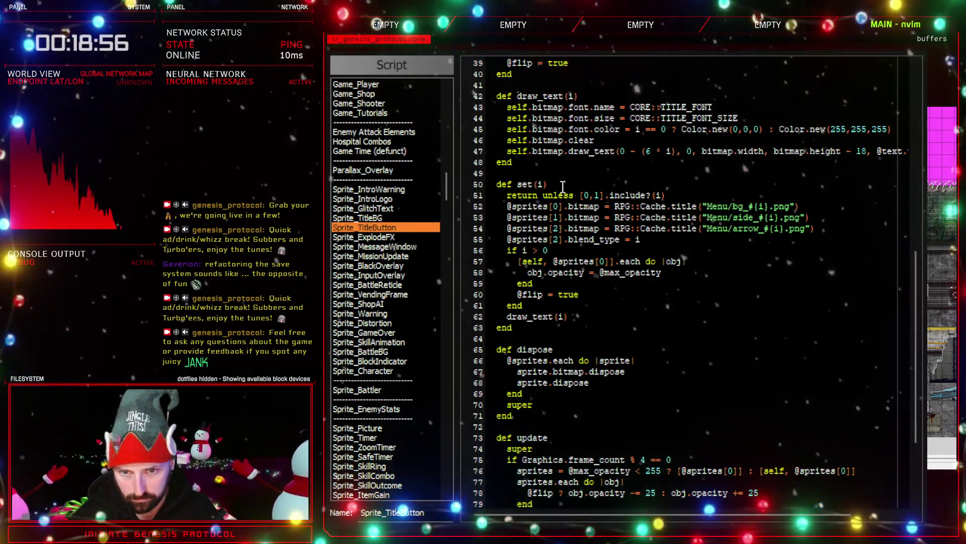
{"action": "left_click", "coordinate": [665, 196]}
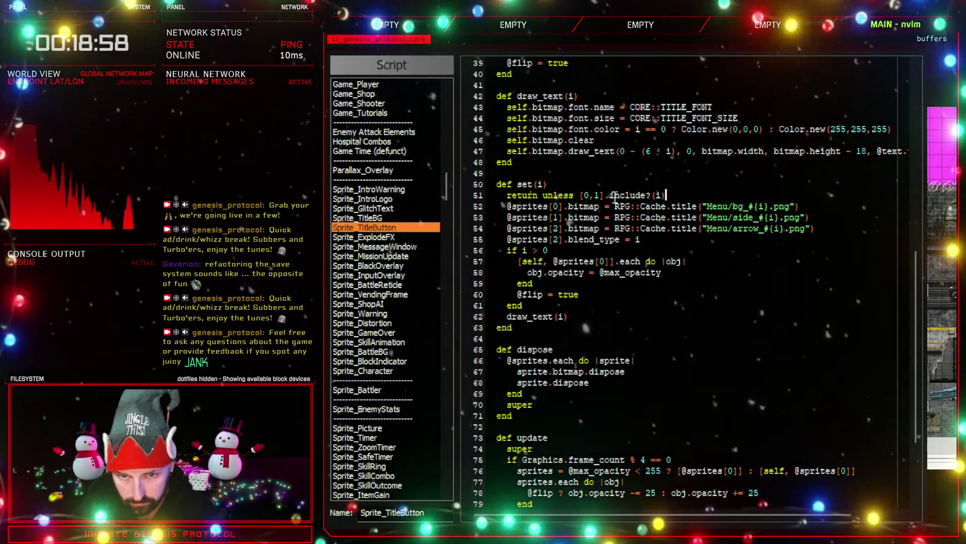
{"action": "key", "text": "shift+o"}
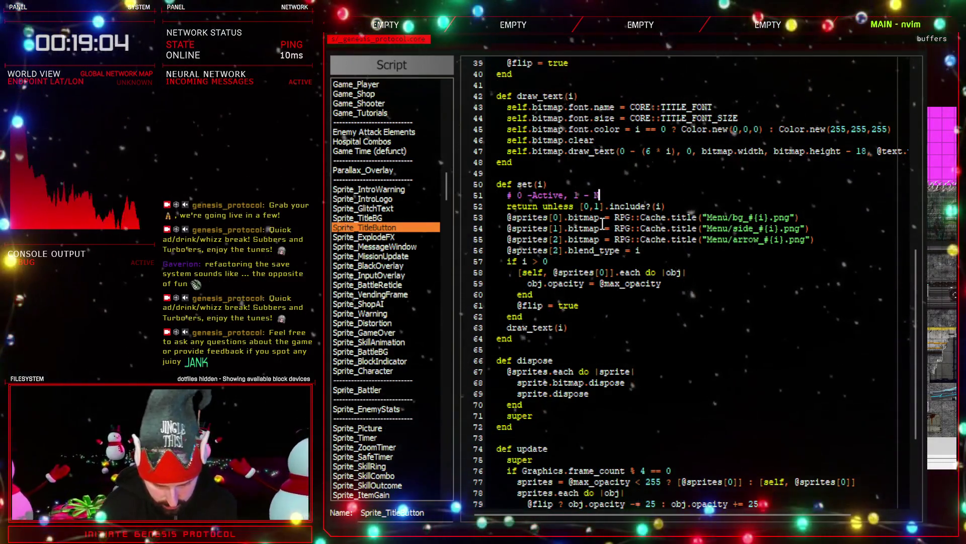
{"action": "type", "text": "Inactive"}
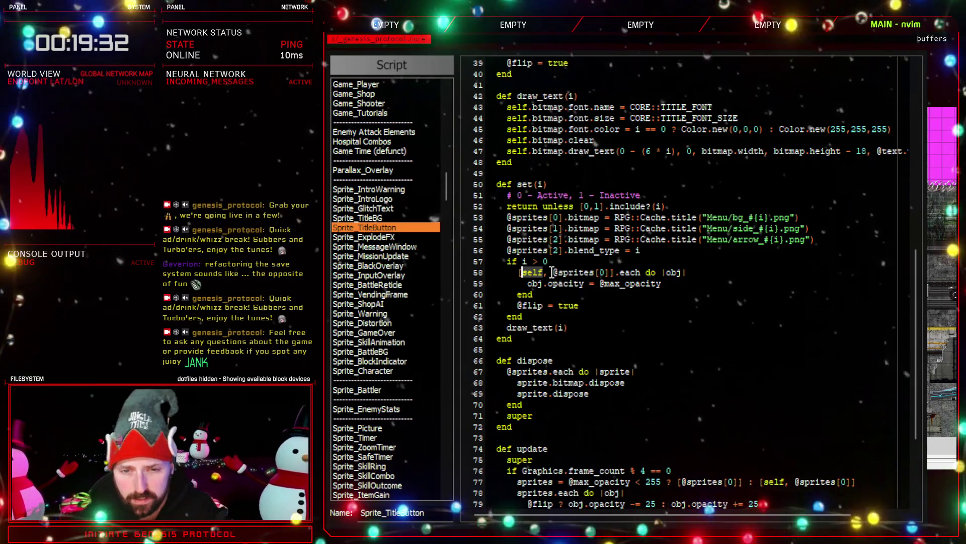
Step: Assign line 78's opacity-based sprites expression on line 58, loop with sprites.each, then close the editor
{"action": "key", "text": "Return"}
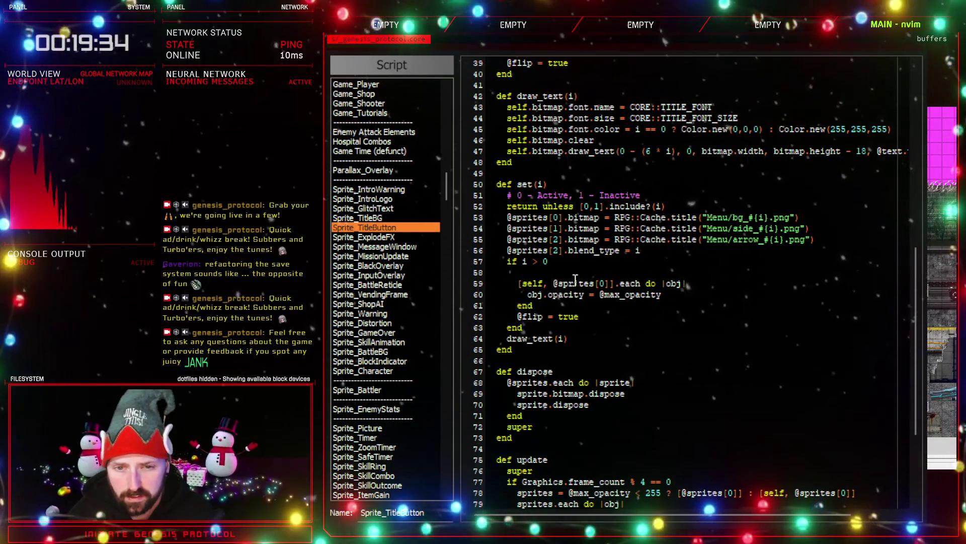
{"action": "type", "text": "tes ="}
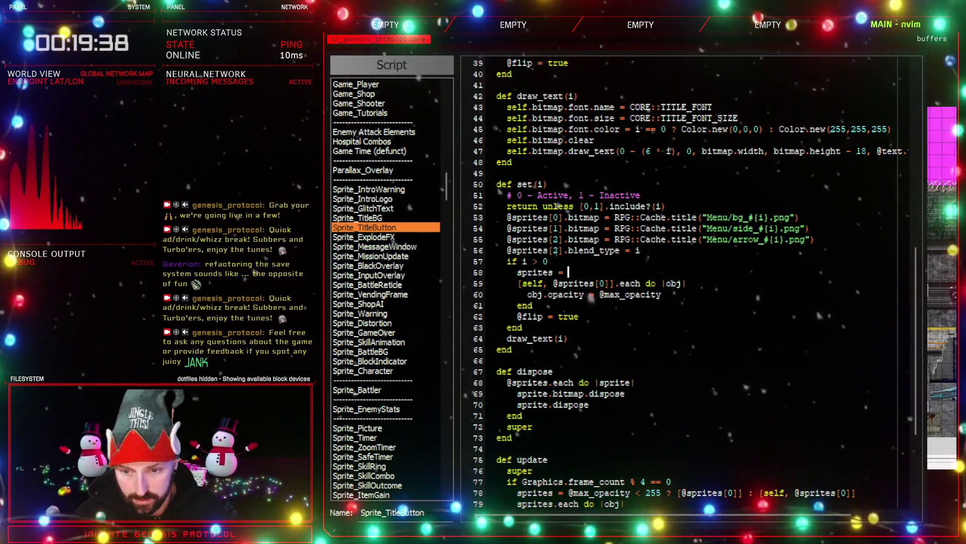
{"action": "left_click_drag", "start_coordinate": [518, 493], "coordinate": [854, 493]}
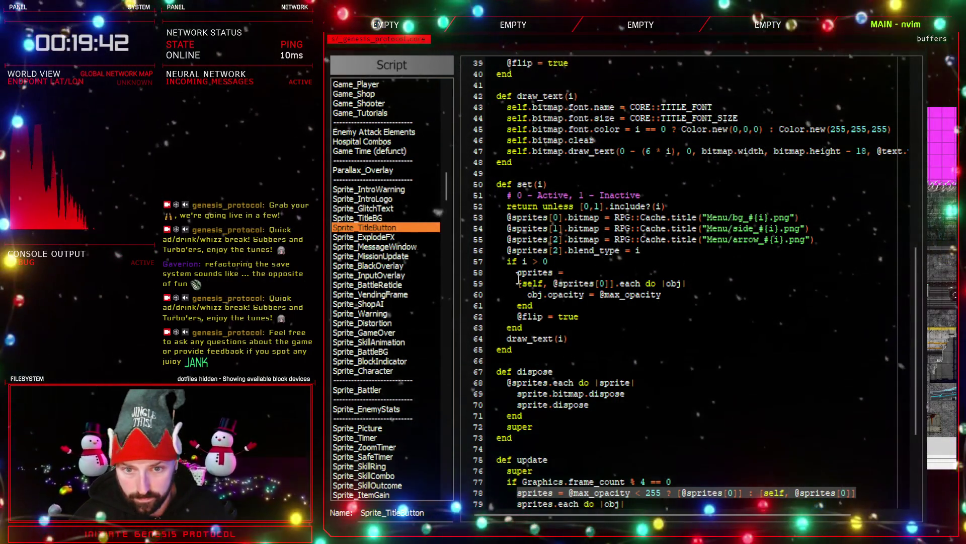
{"action": "mouse_move", "coordinate": [518, 274]}
{"action": "left_mouse_down"}
{"action": "mouse_move", "coordinate": [567, 276]}
{"action": "mouse_move", "coordinate": [526, 285]}
{"action": "mouse_move", "coordinate": [609, 286]}
{"action": "left_mouse_up"}
{"action": "key", "text": "p"}
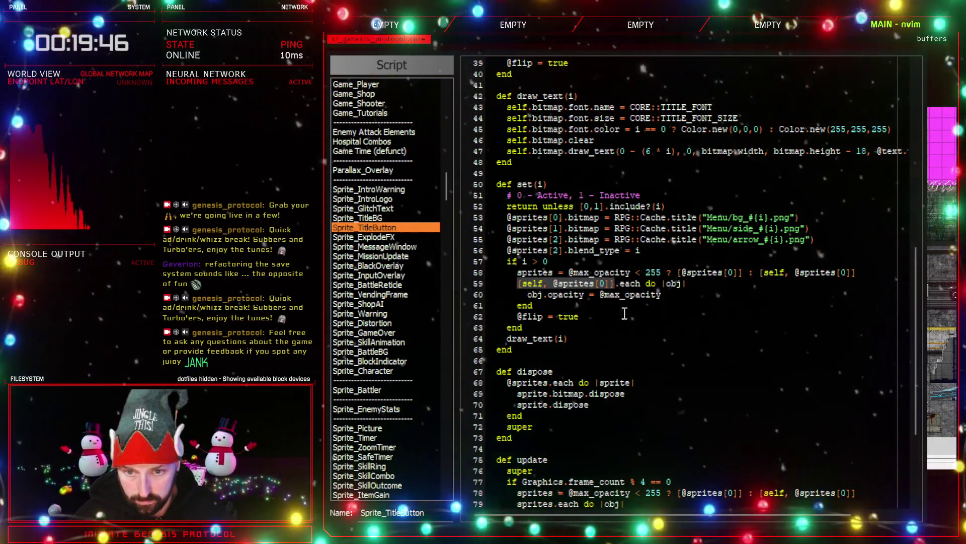
{"action": "type", "text": "csprites"}
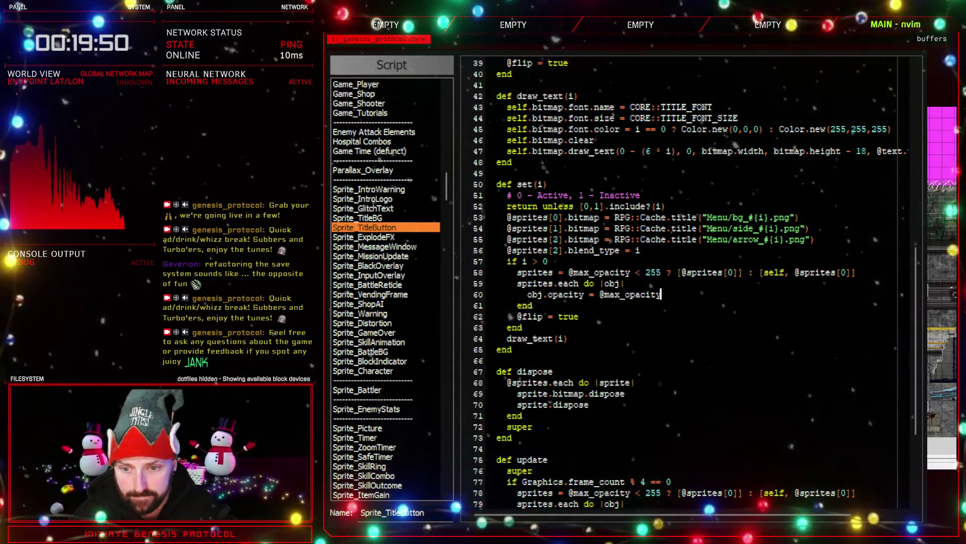
{"action": "key", "text": "Escape"}
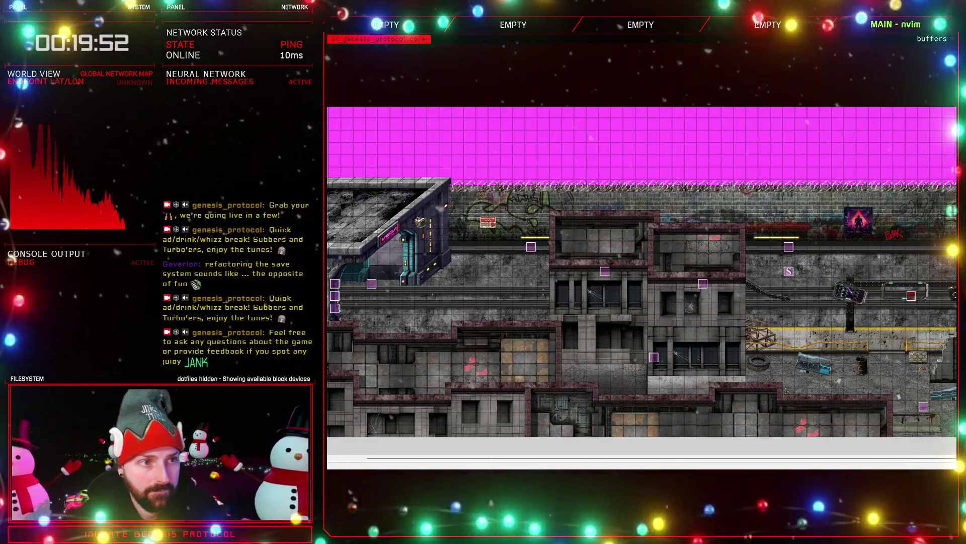
Step: Playtest with F12, cycle the title menu through New Game, Continue, Settings and Exit Game, then quit
{"action": "key", "text": "F12"}
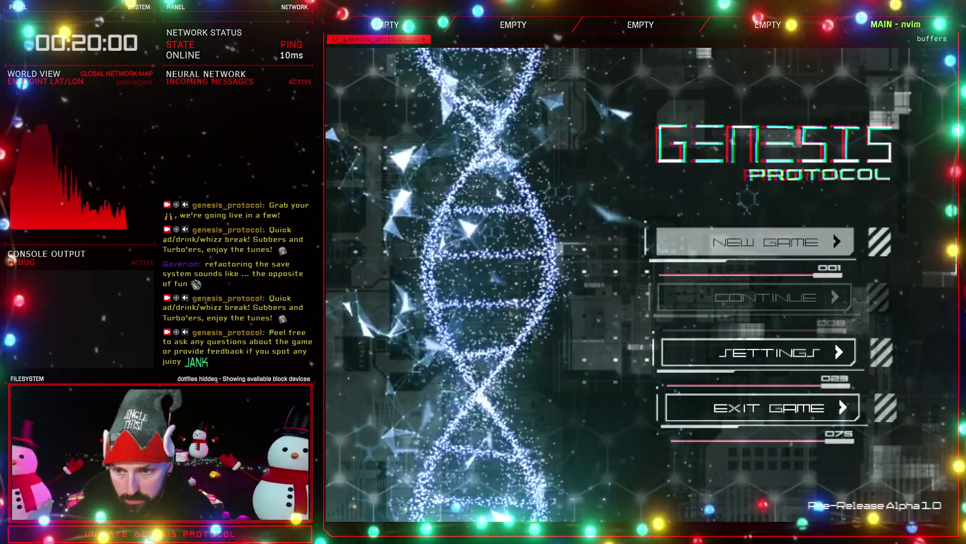
{"action": "key", "text": "Down"}
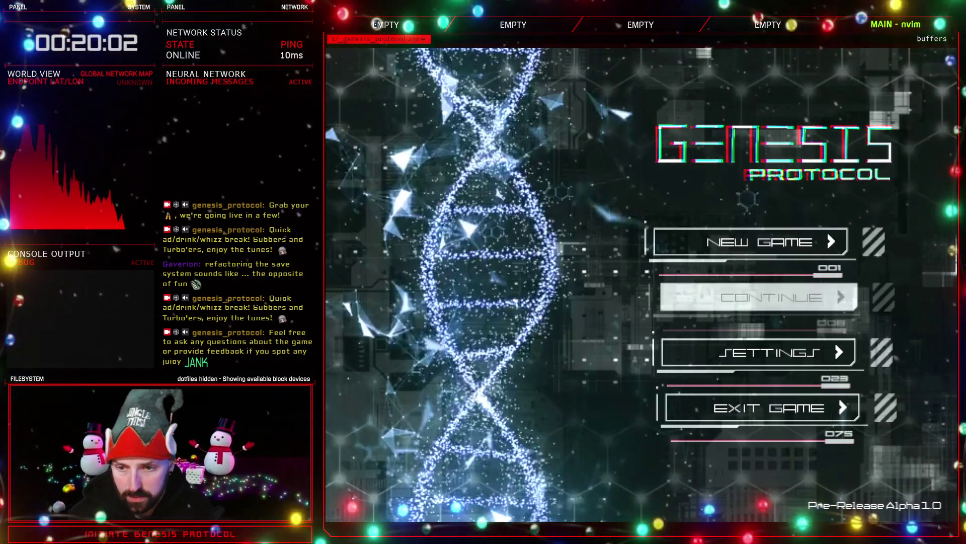
{"action": "key", "text": "Down"}
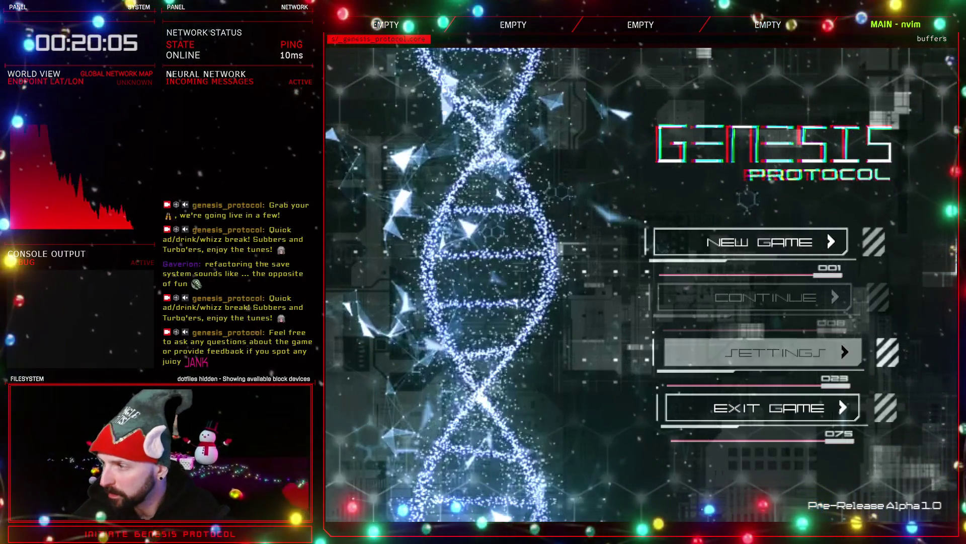
{"action": "key", "text": "Down"}
{"action": "key", "text": "Up"}
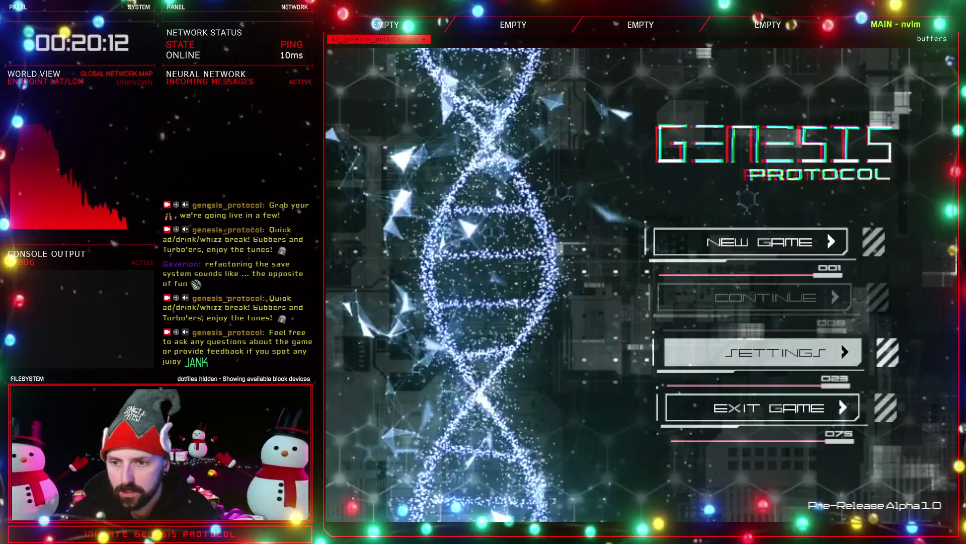
{"action": "key", "text": "Up"}
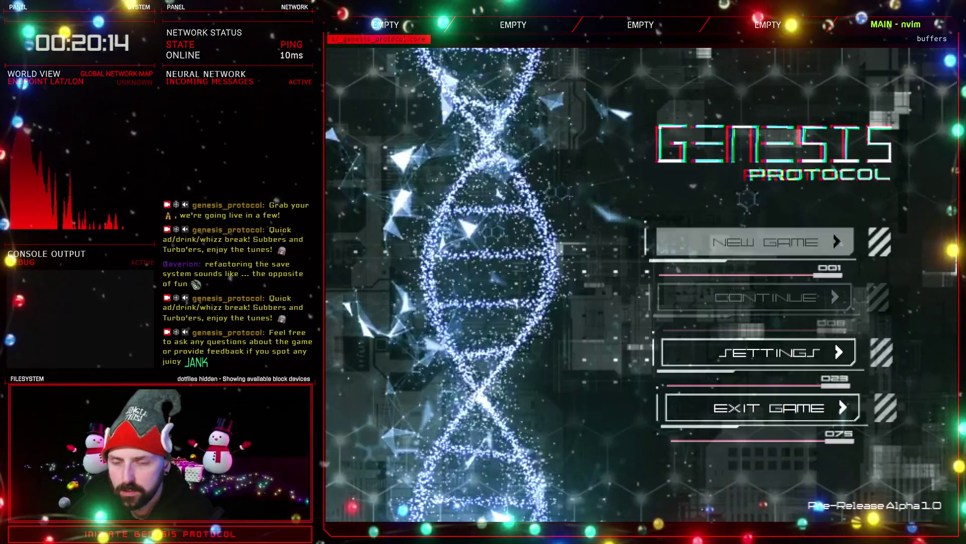
{"action": "key", "text": "Down"}
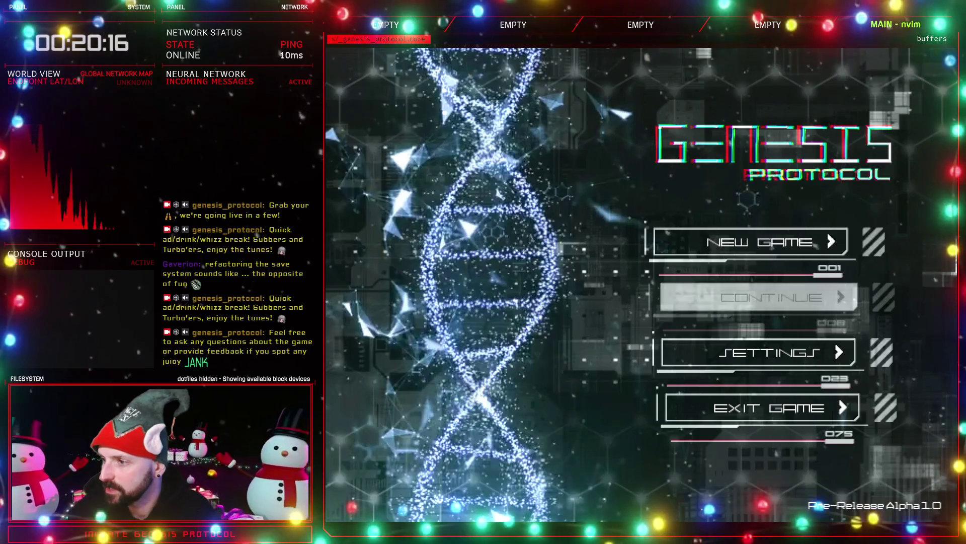
{"action": "key", "text": "Down"}
{"action": "key", "text": "Down"}
{"action": "key", "text": "Return"}
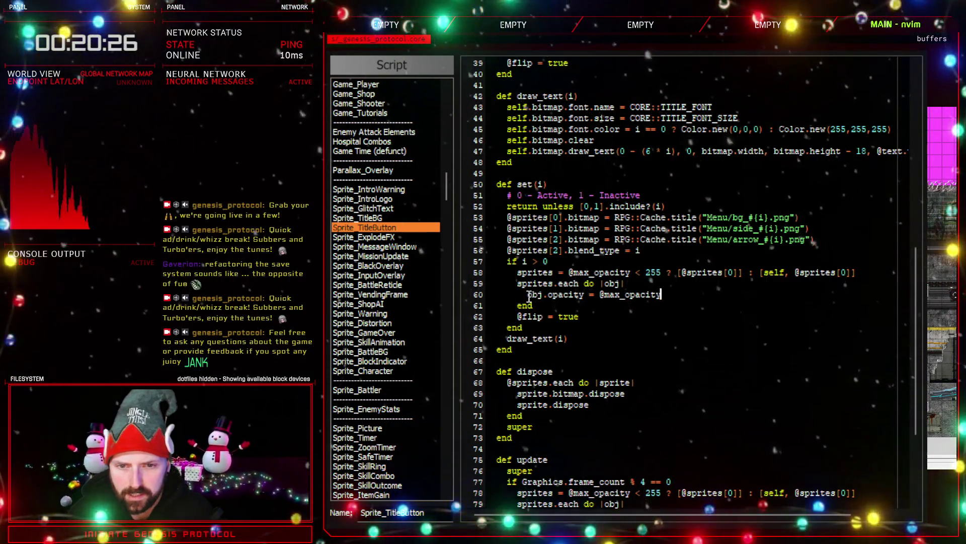
Step: Add a 'puts obj.opacity' line after line 60's opacity assignment and close the Script Editor
{"action": "scroll", "coordinate": [687, 361], "scroll_direction": "down", "scroll_amount": 4}
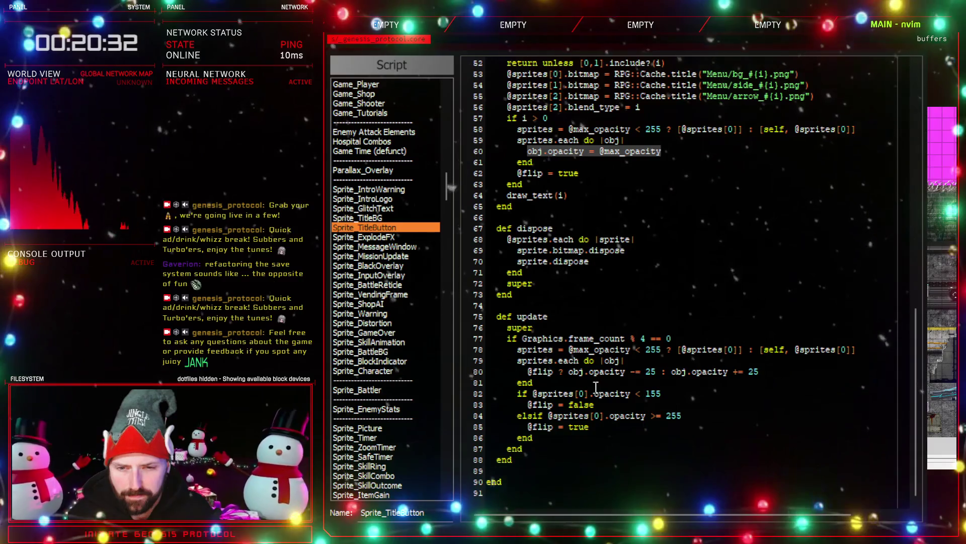
{"action": "left_click", "coordinate": [681, 393]}
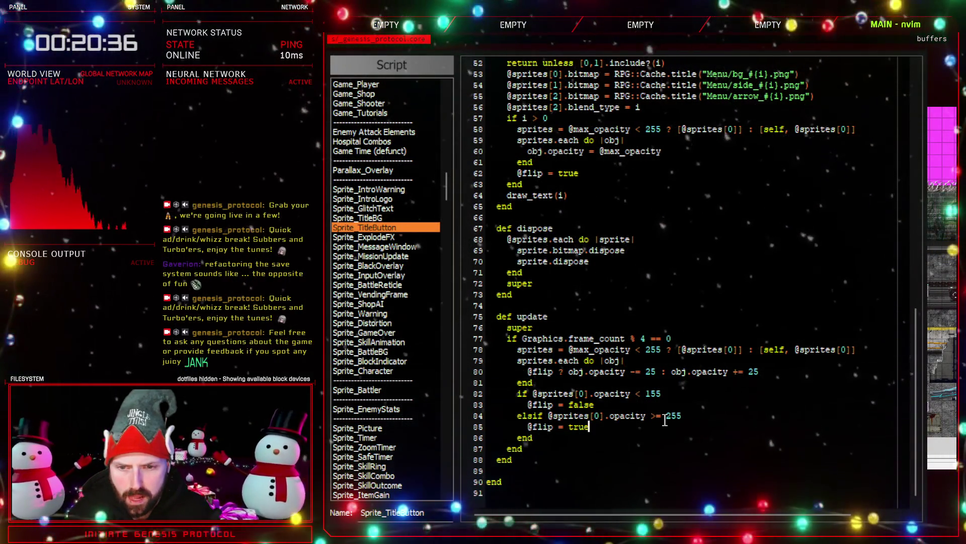
{"action": "left_click", "coordinate": [692, 414]}
{"action": "key", "text": "Down"}
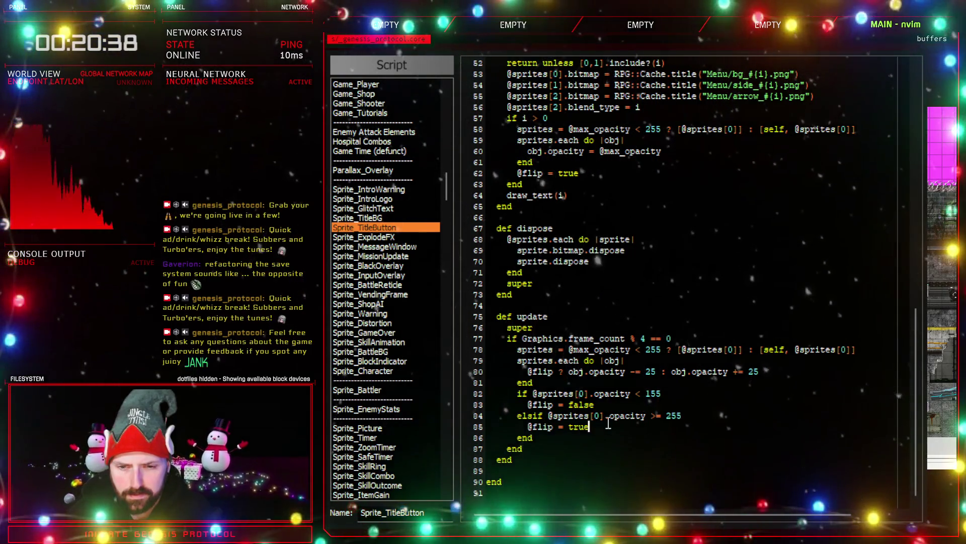
{"action": "scroll", "coordinate": [658, 270], "scroll_direction": "up", "scroll_amount": 2}
{"action": "left_click", "coordinate": [665, 218]}
{"action": "key", "text": "Return"}
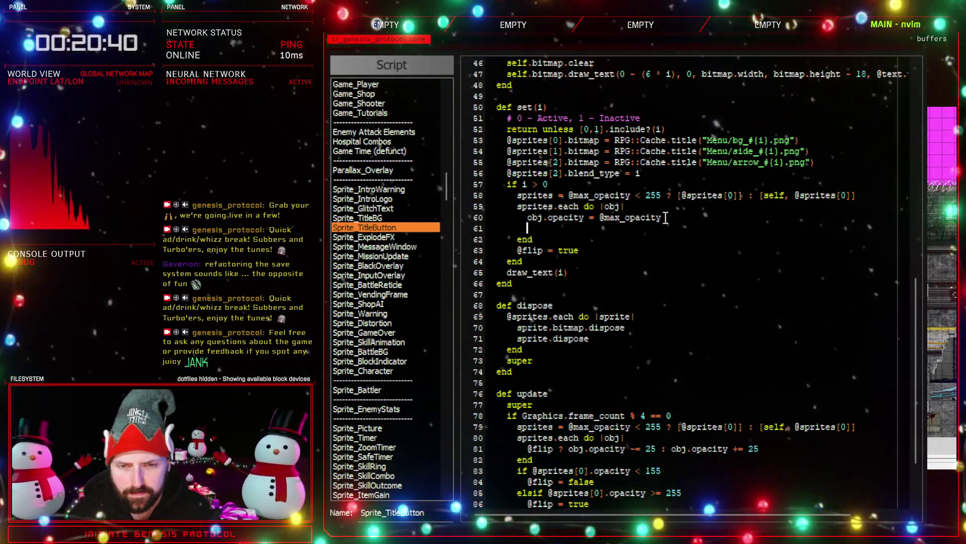
{"action": "type", "text": "puts obj.opacit"}
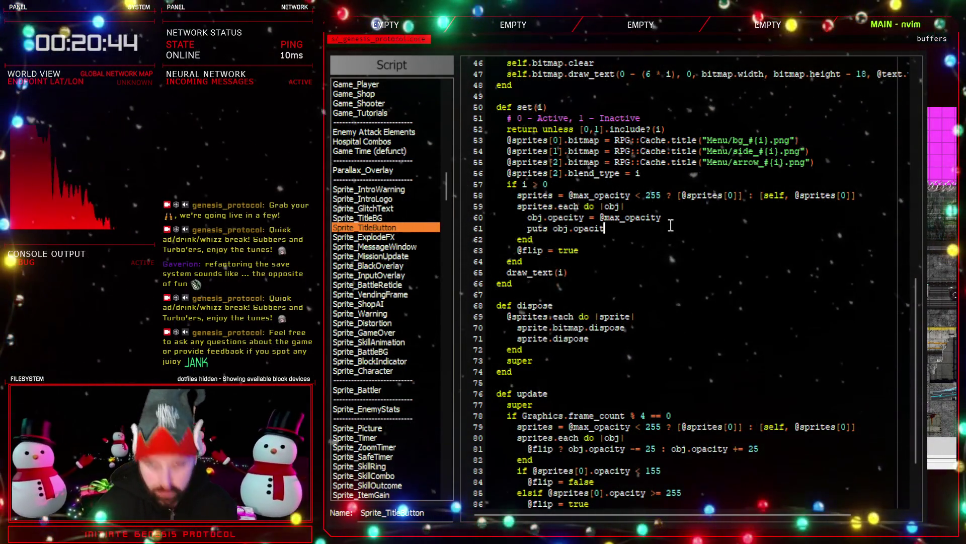
{"action": "type", "text": "y"}
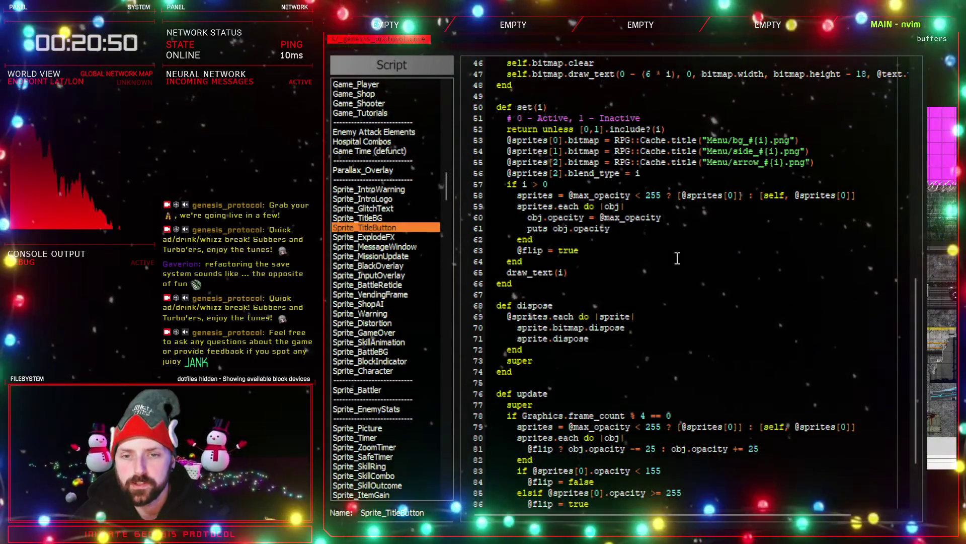
{"action": "left_click", "coordinate": [705, 524]}
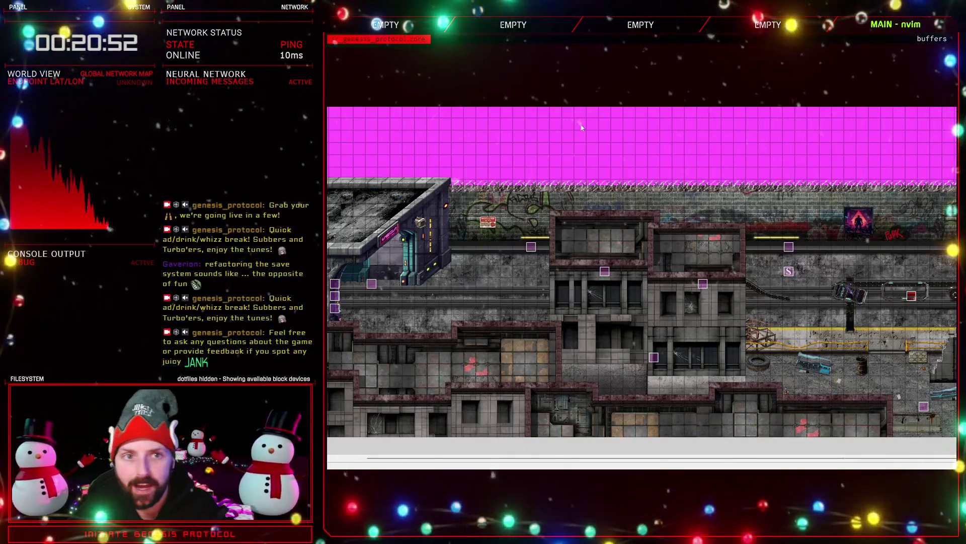
Step: Playtest the game and move through the title menu to log opacity values, then return to the script editor
{"action": "key", "text": "ctrl+r"}
{"action": "key", "text": "Return"}
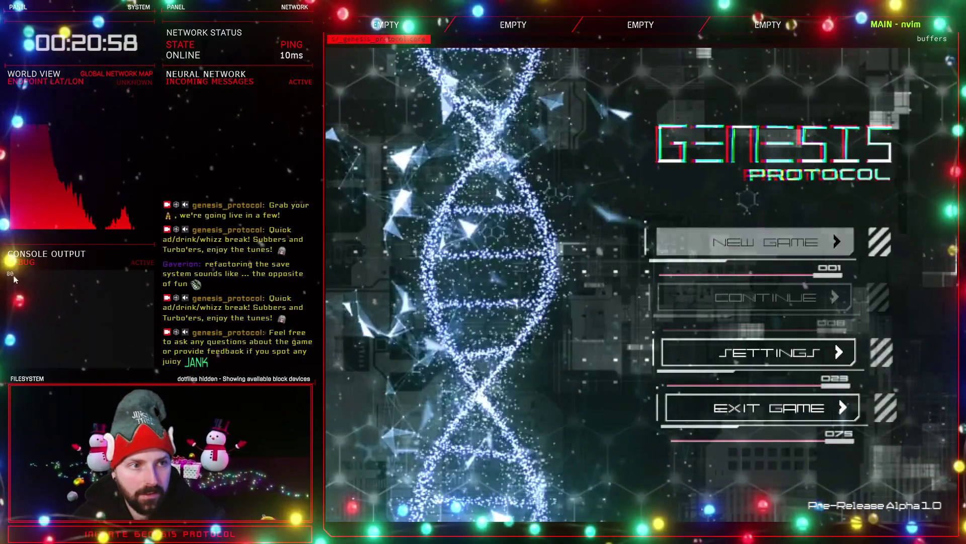
{"action": "key", "text": "Down"}
{"action": "key", "text": "Down"}
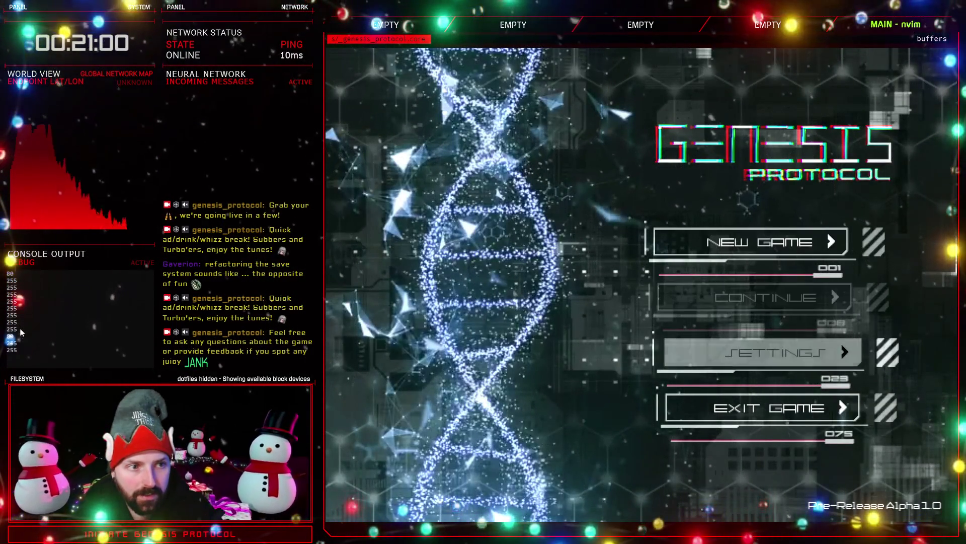
{"action": "key", "text": "Down"}
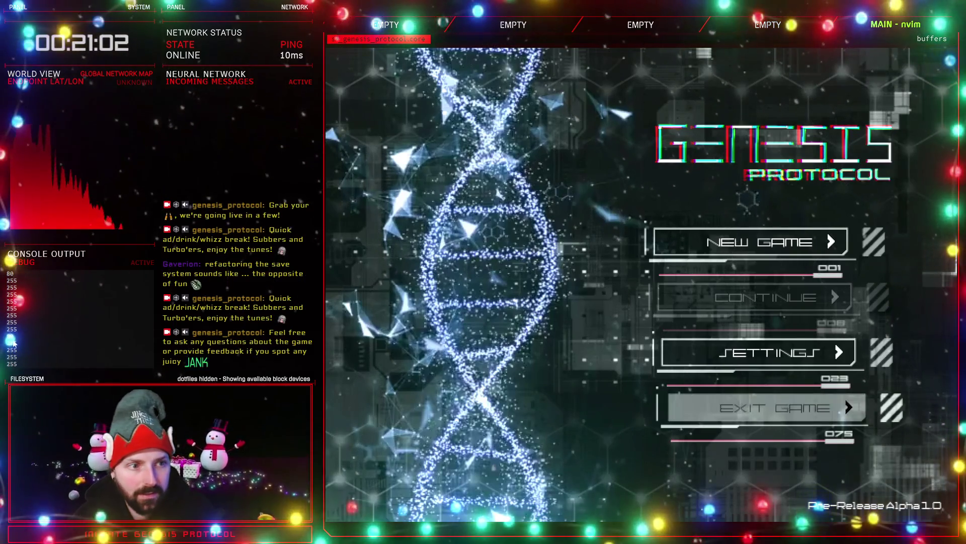
{"action": "key", "text": "Up"}
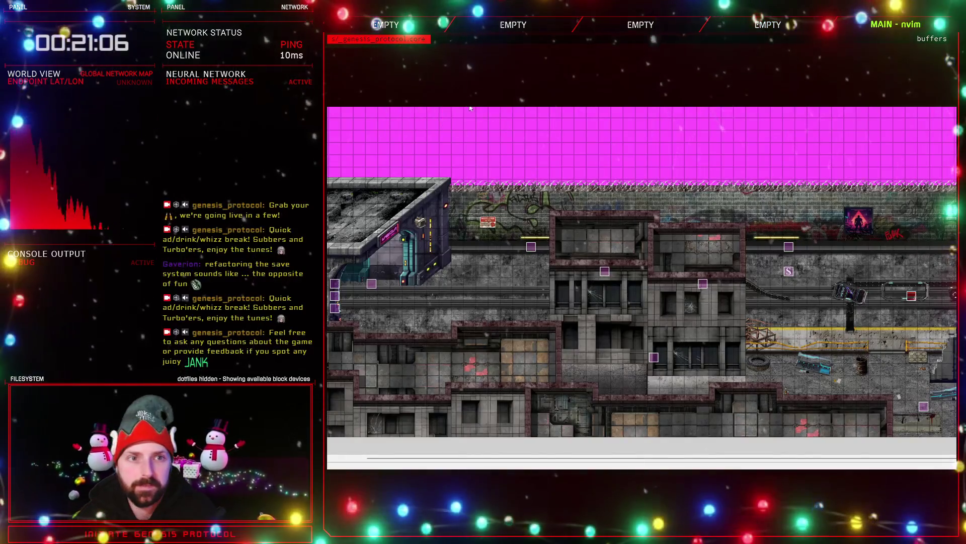
{"action": "key", "text": "alt+Tab"}
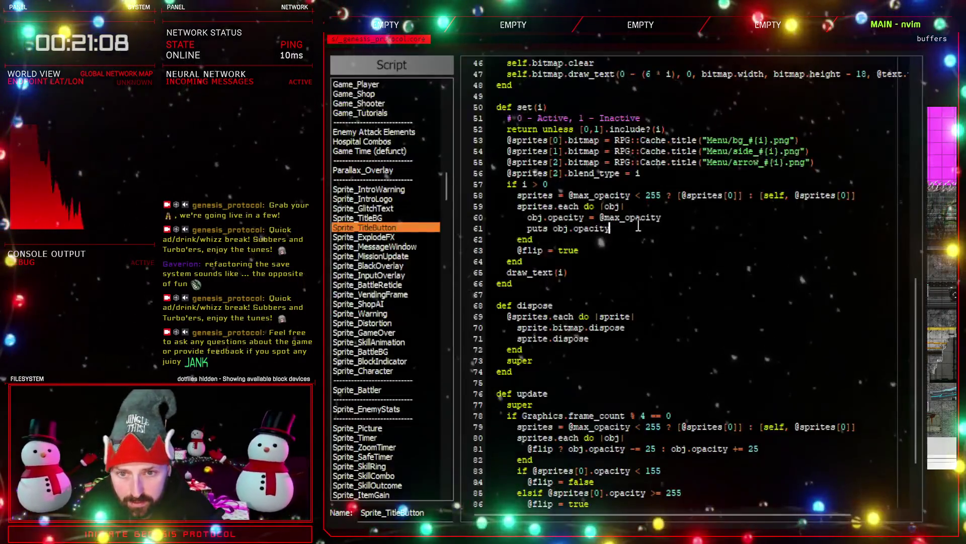
Step: Delete the puts line, change line 60 to obj.opacity = 2, and launch a playtest
{"action": "key", "text": "BackSpace"}
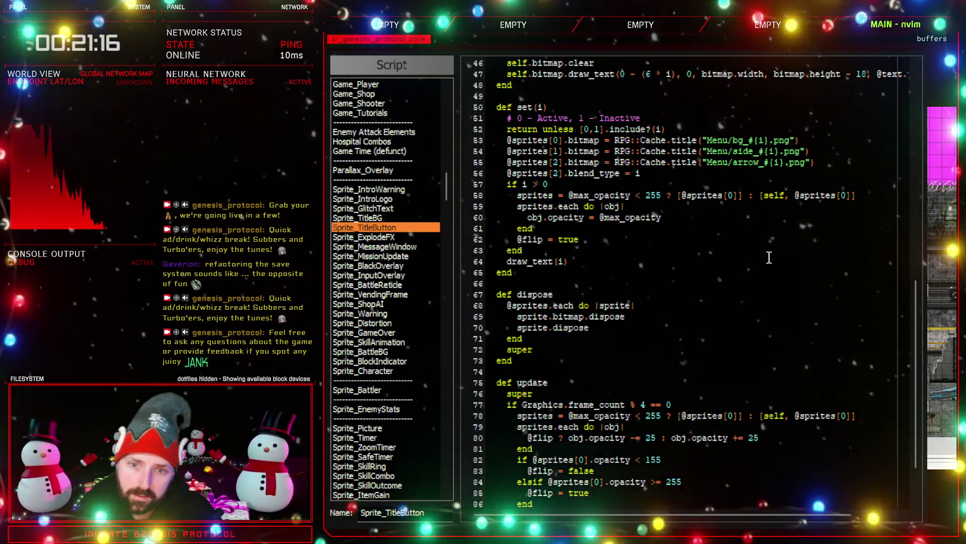
{"action": "left_click_drag", "start_coordinate": [600, 217], "coordinate": [665, 217]}
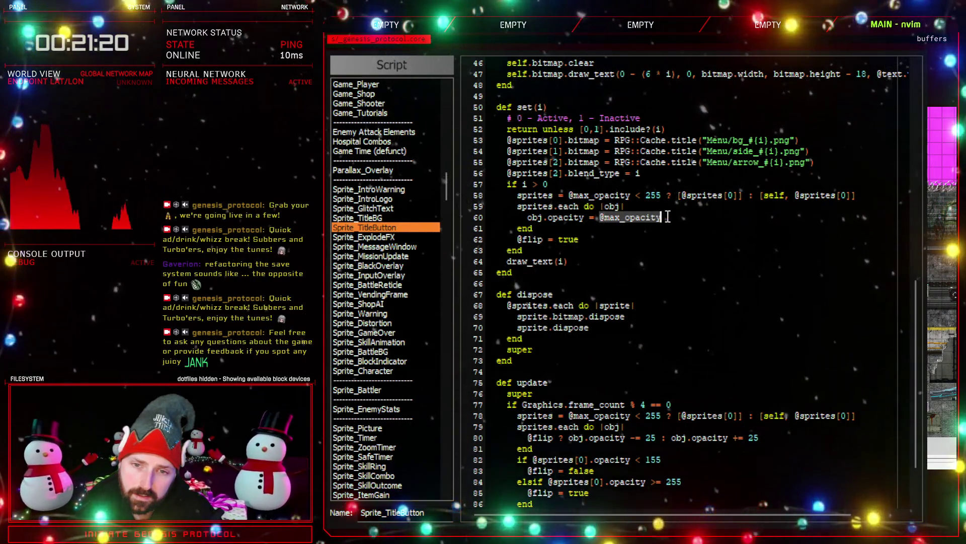
{"action": "type", "text": "2"}
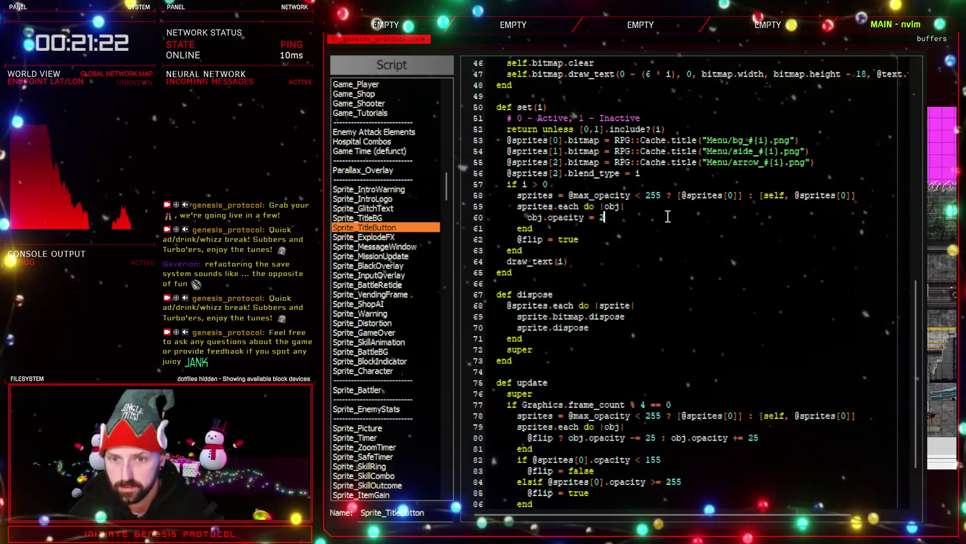
{"action": "key", "text": "F12"}
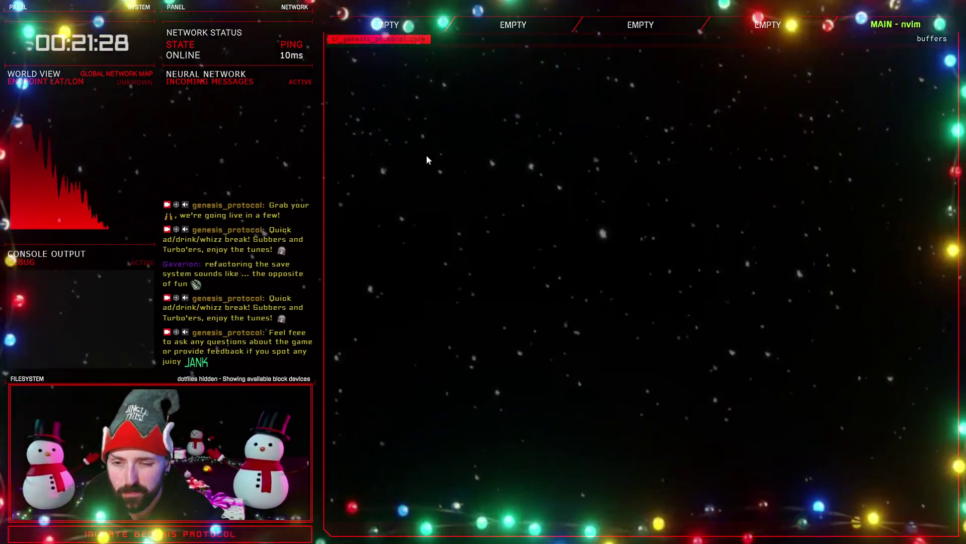
Step: Arrow up and down through New Game, Continue, Settings and Exit Game, then confirm Exit Game to quit
{"action": "key", "text": "Down"}
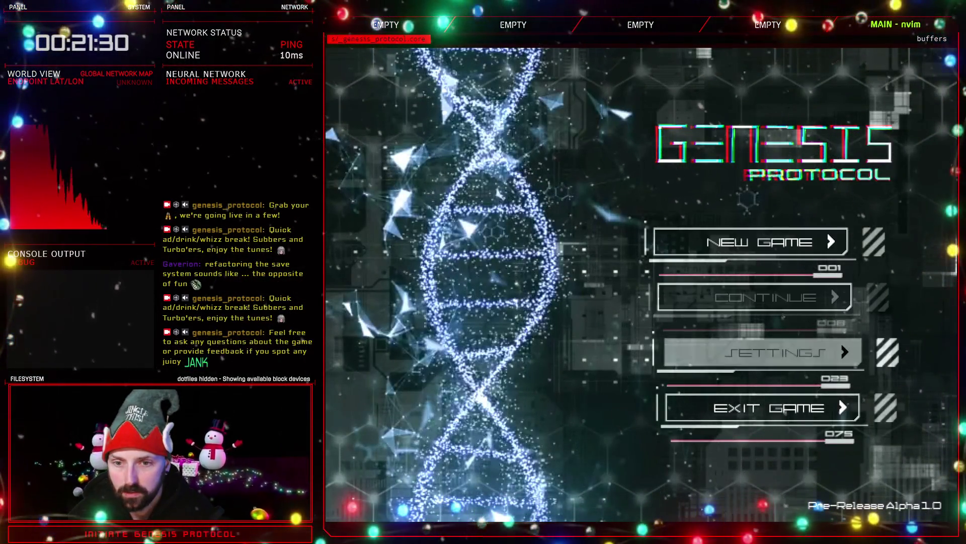
{"action": "key", "text": "Down"}
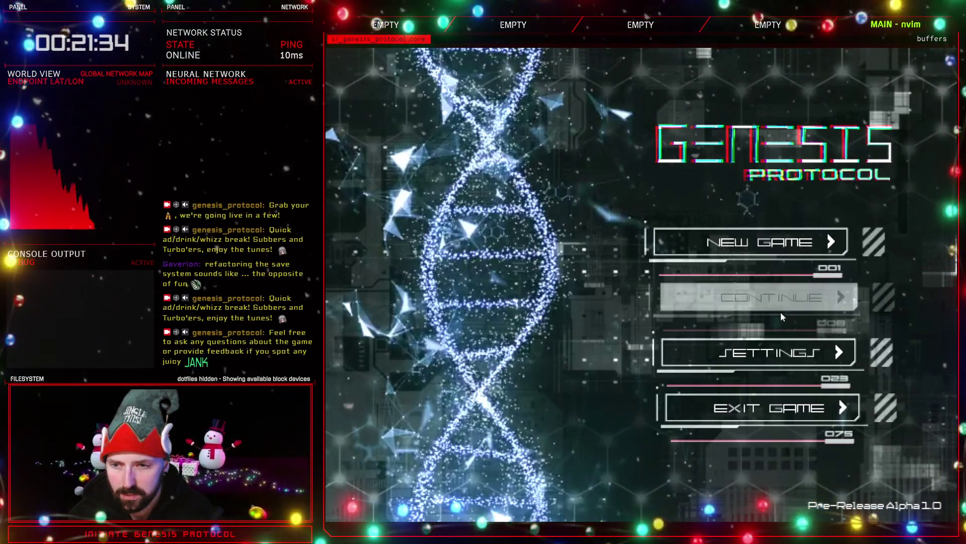
{"action": "key", "text": "Down"}
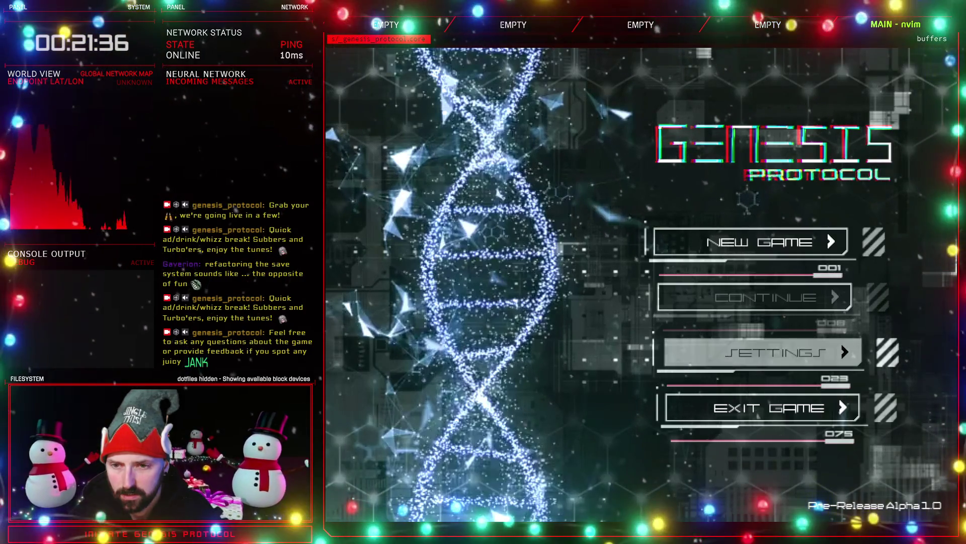
{"action": "key", "text": "Up"}
{"action": "key", "text": "Up"}
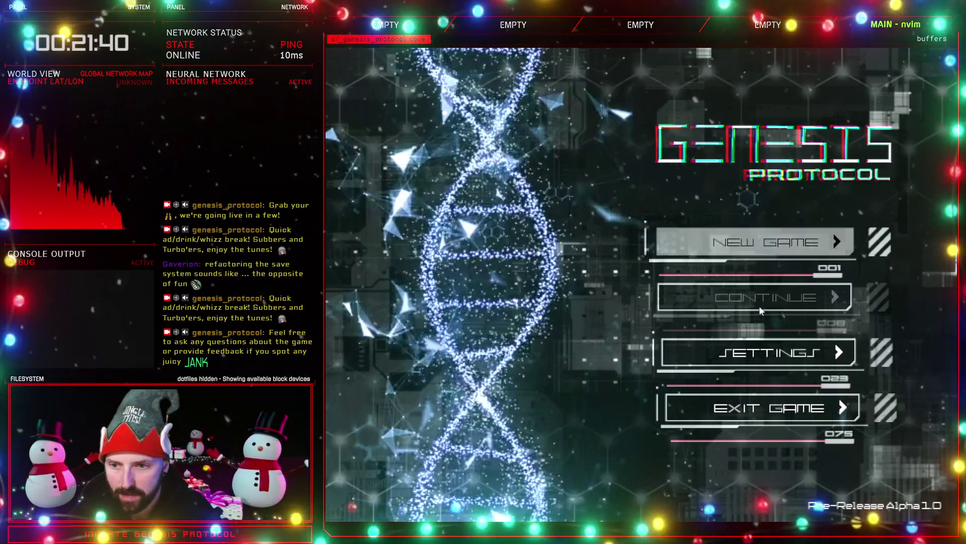
{"action": "key", "text": "Down"}
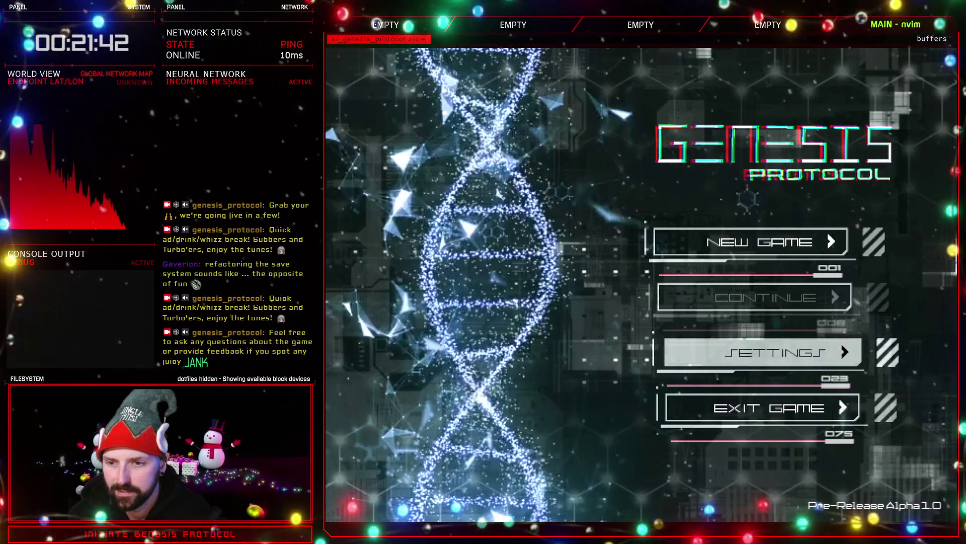
{"action": "key", "text": "Up"}
{"action": "key", "text": "Down"}
{"action": "key", "text": "Down"}
{"action": "key", "text": "Up"}
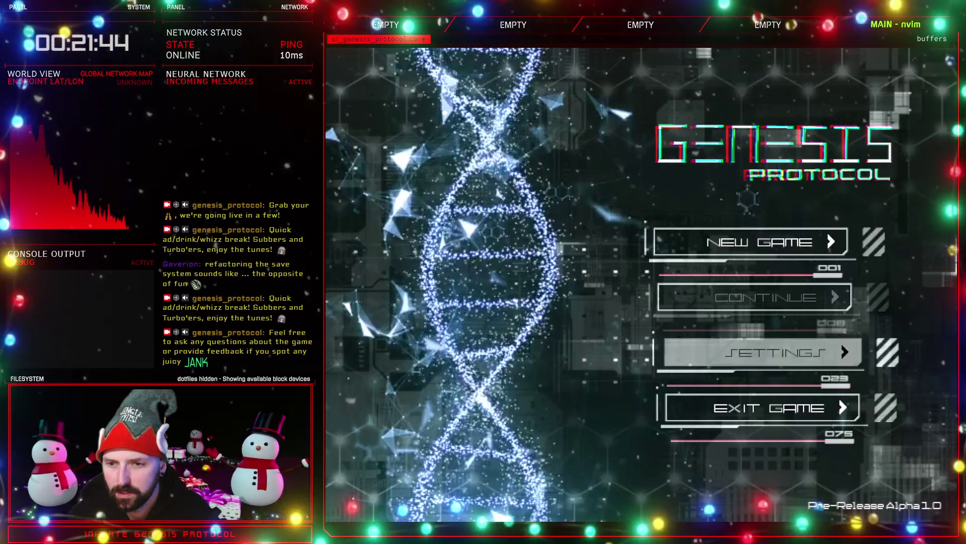
{"action": "key", "text": "Up"}
{"action": "key", "text": "Up"}
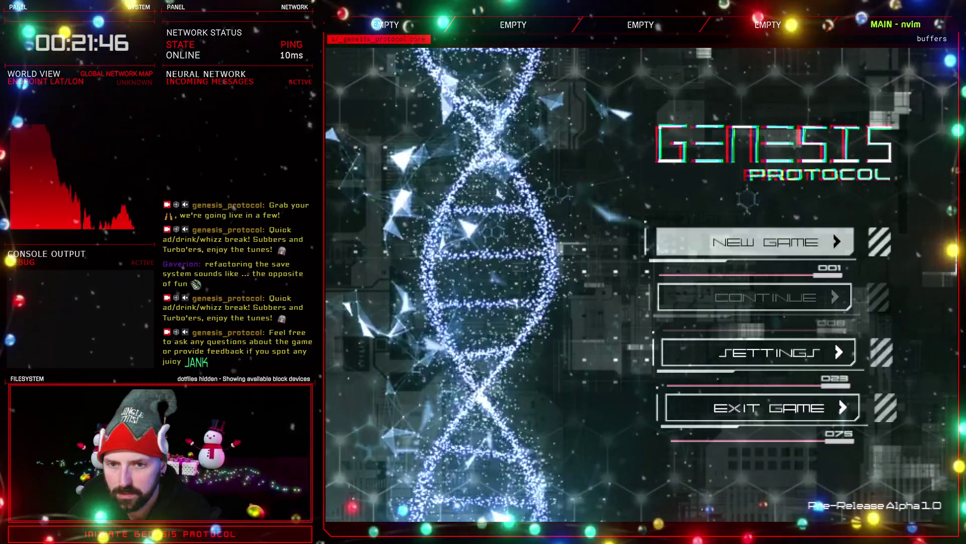
{"action": "key", "text": "Down"}
{"action": "key", "text": "Down"}
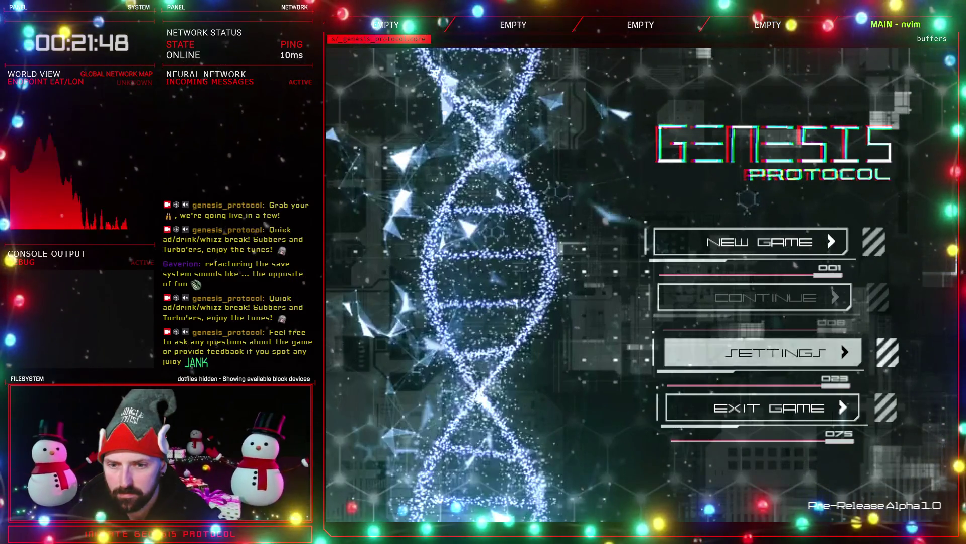
{"action": "key", "text": "Down"}
{"action": "key", "text": "Return"}
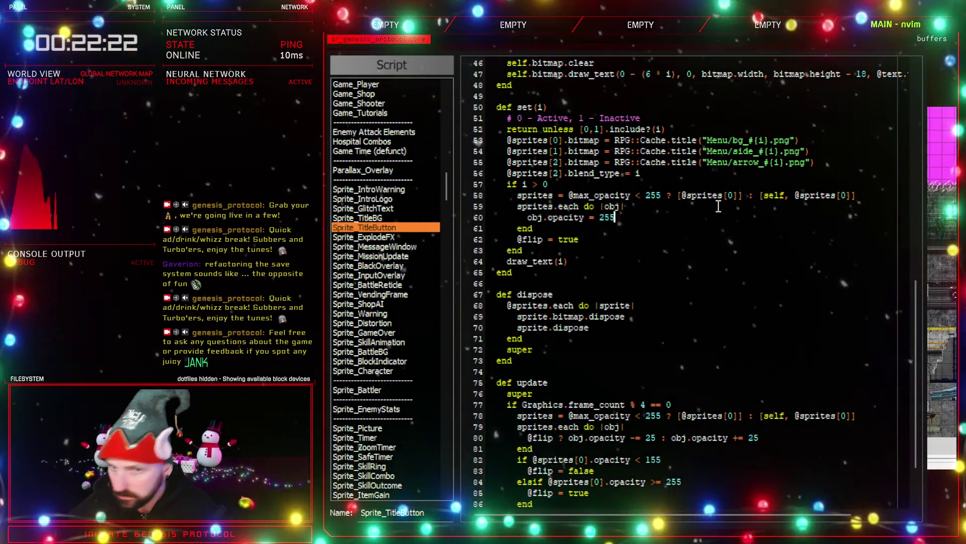
{"action": "scroll", "coordinate": [718, 206], "scroll_direction": "up", "scroll_amount": 2}
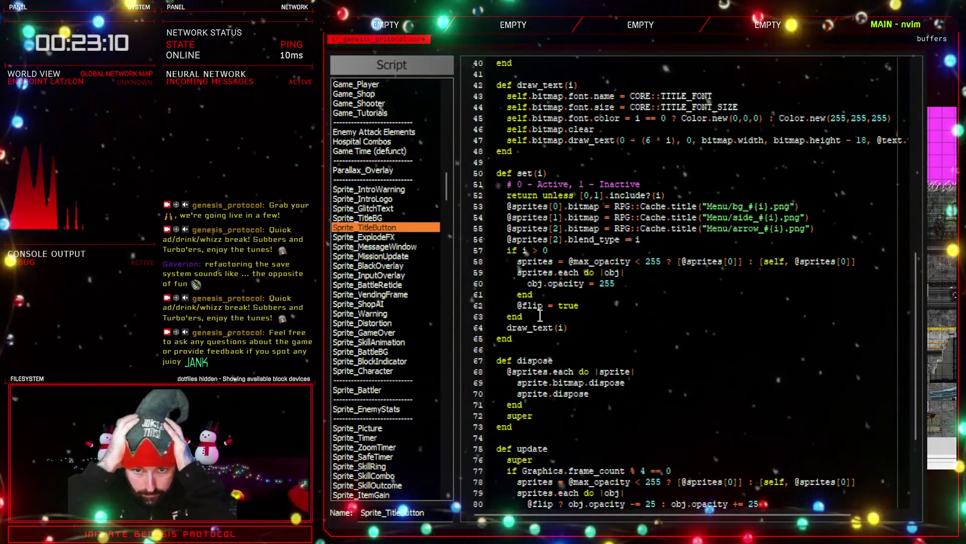
{"action": "left_click", "coordinate": [806, 207]}
{"action": "key", "text": "Return"}
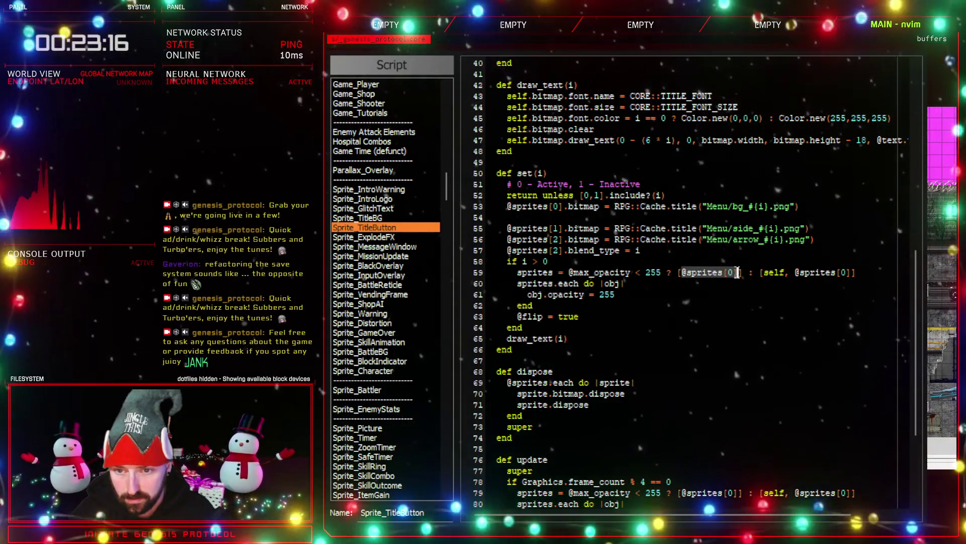
{"action": "middle_click", "coordinate": [524, 213]}
{"action": "type", "text": ".opacity = 0"}
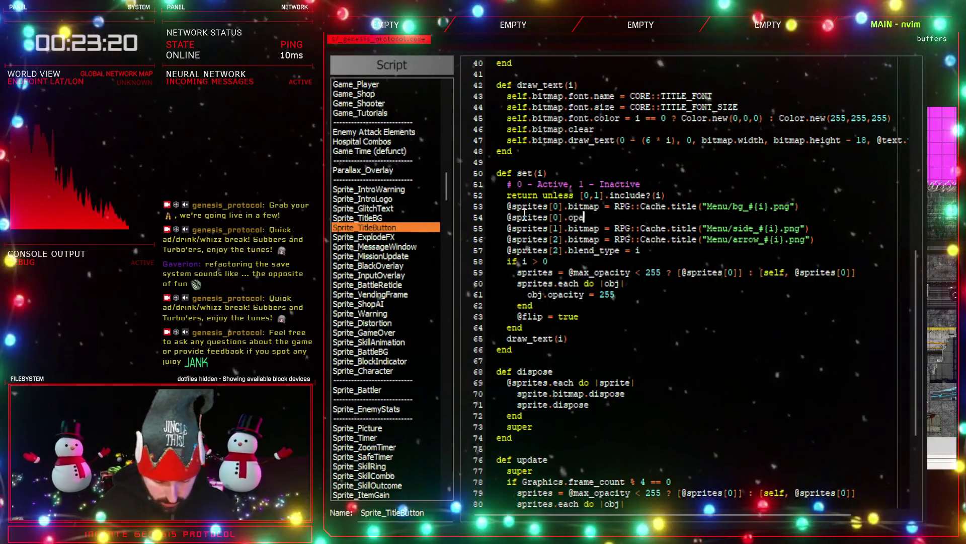
{"action": "type", "text": "max_opacity"}
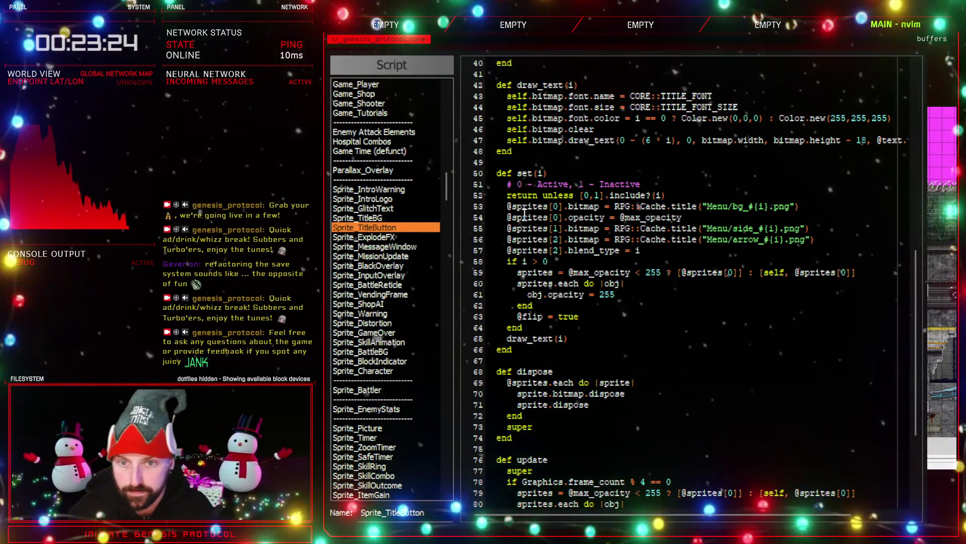
{"action": "key", "text": "Escape"}
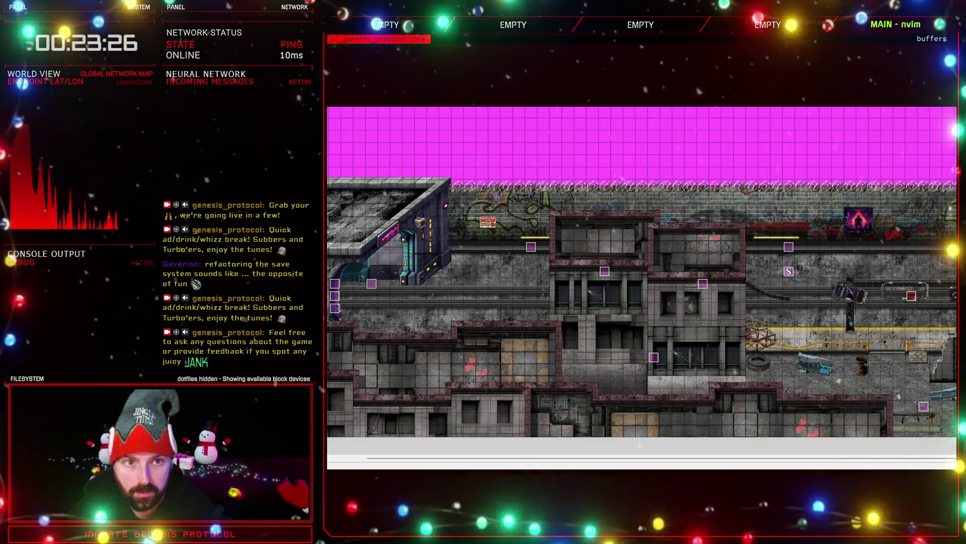
Step: Save changes, start a playtest, move through the title menu and click the greyed-out Continue option
{"action": "key", "text": "F12"}
{"action": "key", "text": "Return"}
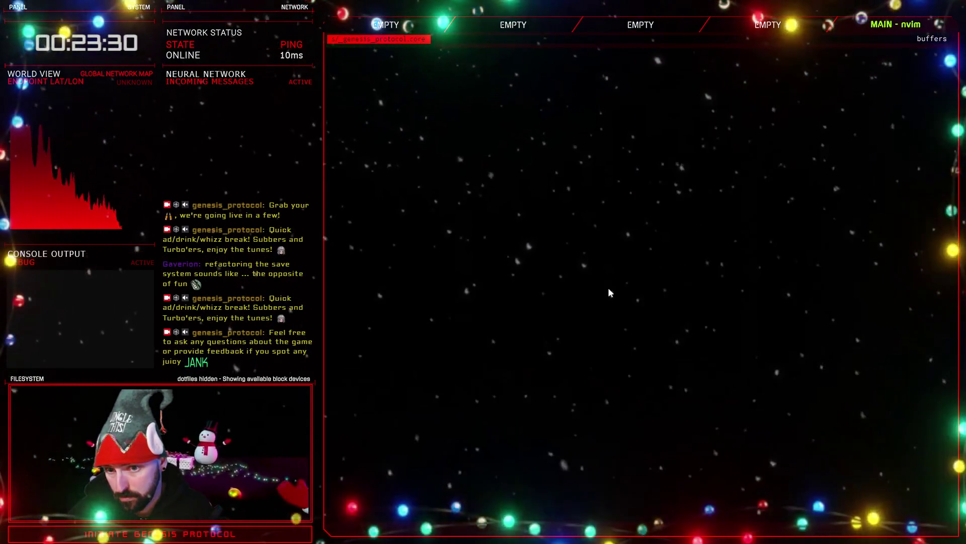
{"action": "key", "text": "Up"}
{"action": "key", "text": "Up"}
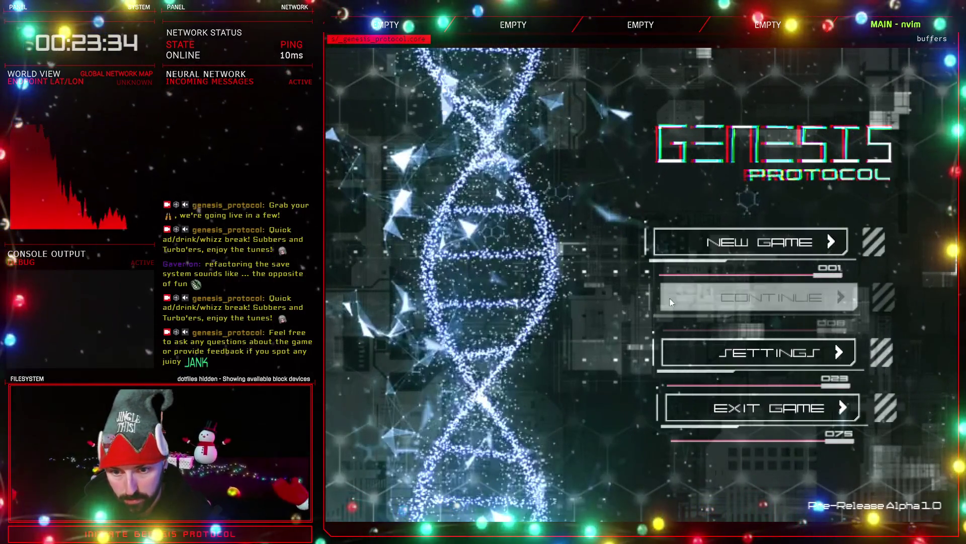
{"action": "key", "text": "Down"}
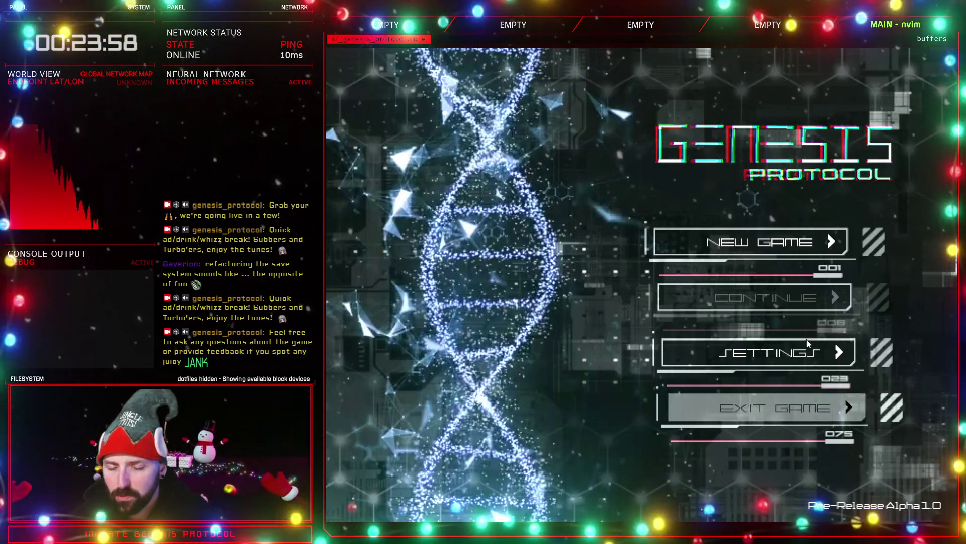
{"action": "left_click", "coordinate": [741, 298]}
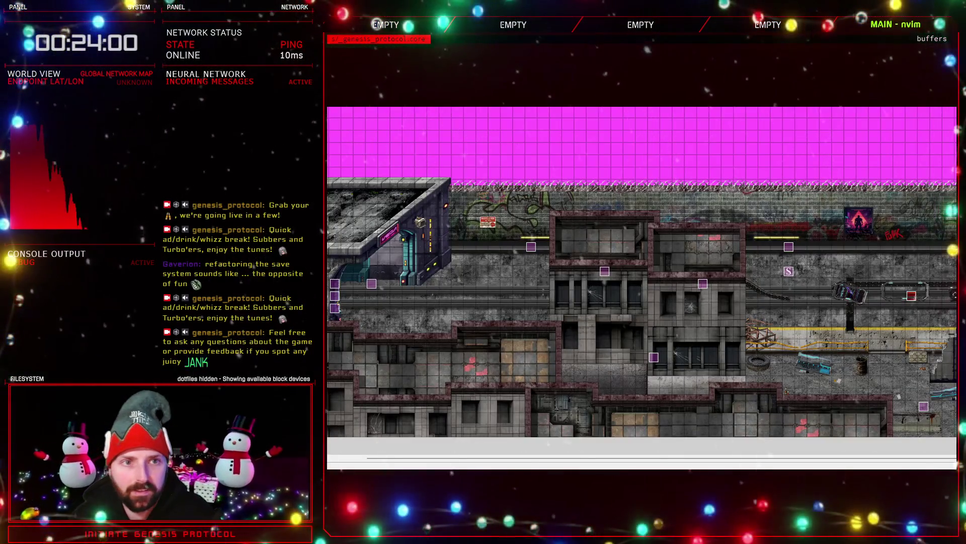
{"action": "key", "text": "alt+F4"}
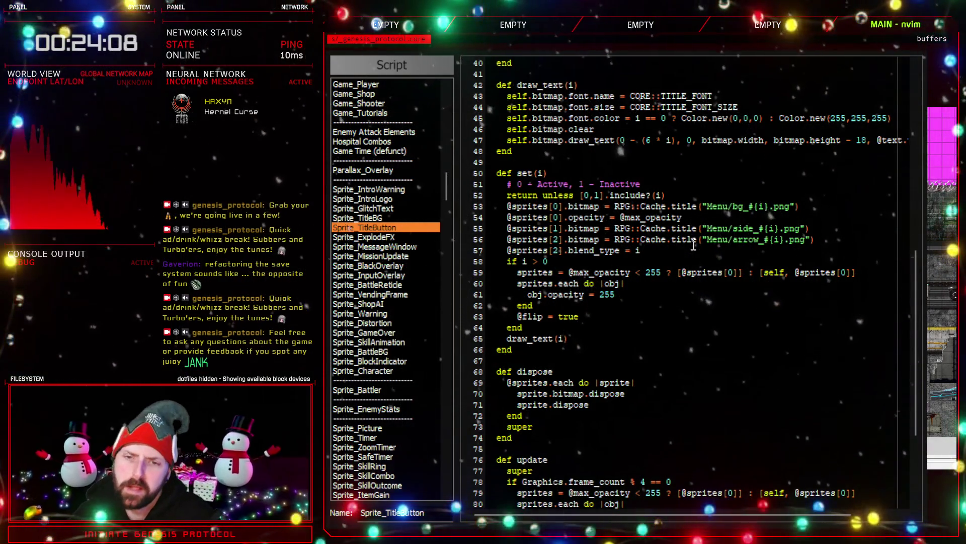
{"action": "double_click", "coordinate": [625, 221]}
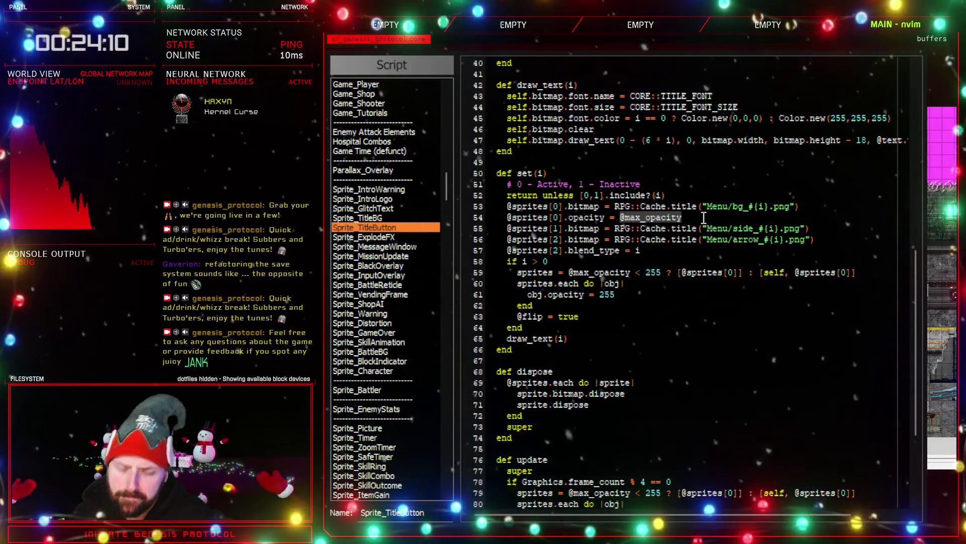
{"action": "type", "text": "80"}
{"action": "key", "text": "F12"}
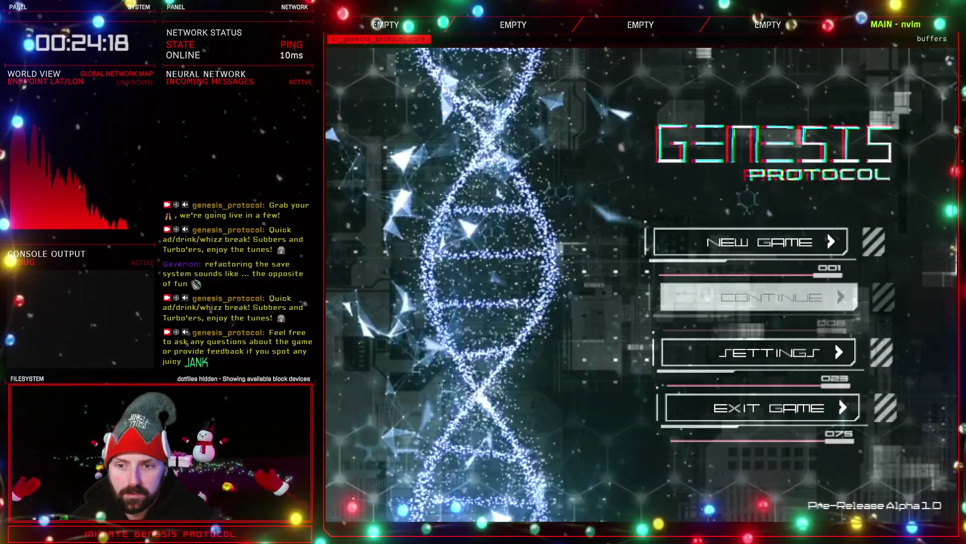
Step: Move through the title menu, quit the game, reopen Sprite_TitleButton and select the opacity = 80 line
{"action": "key", "text": "Down"}
{"action": "key", "text": "Down"}
{"action": "key", "text": "Down"}
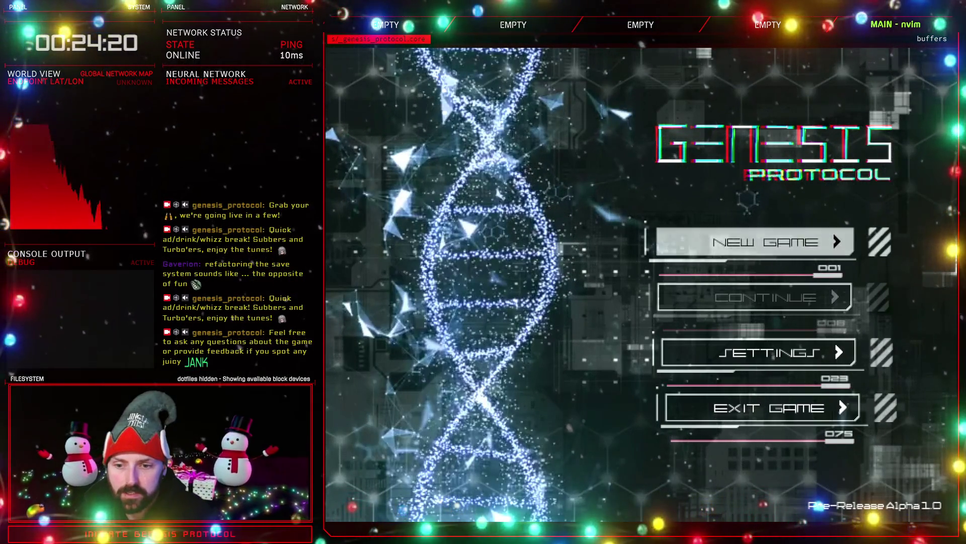
{"action": "key", "text": "Return"}
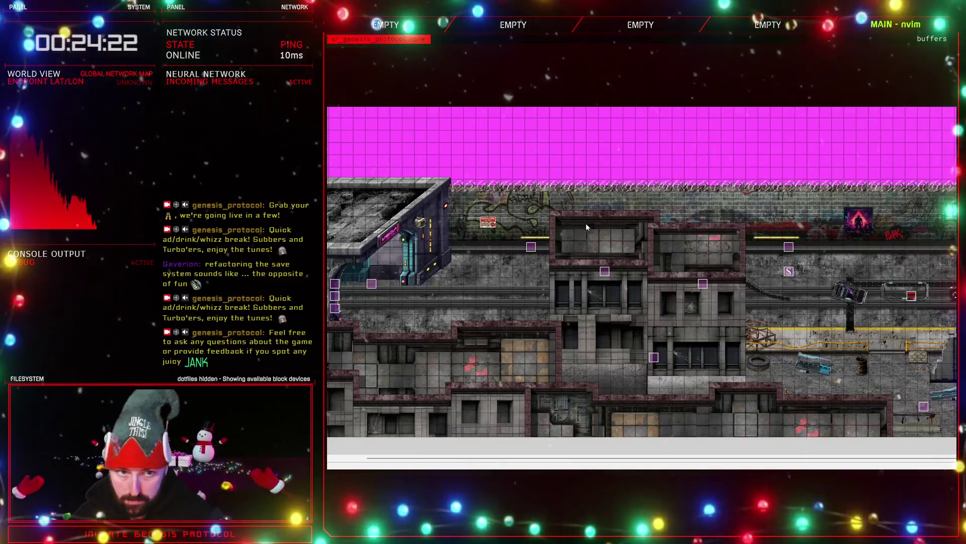
{"action": "key", "text": "F11"}
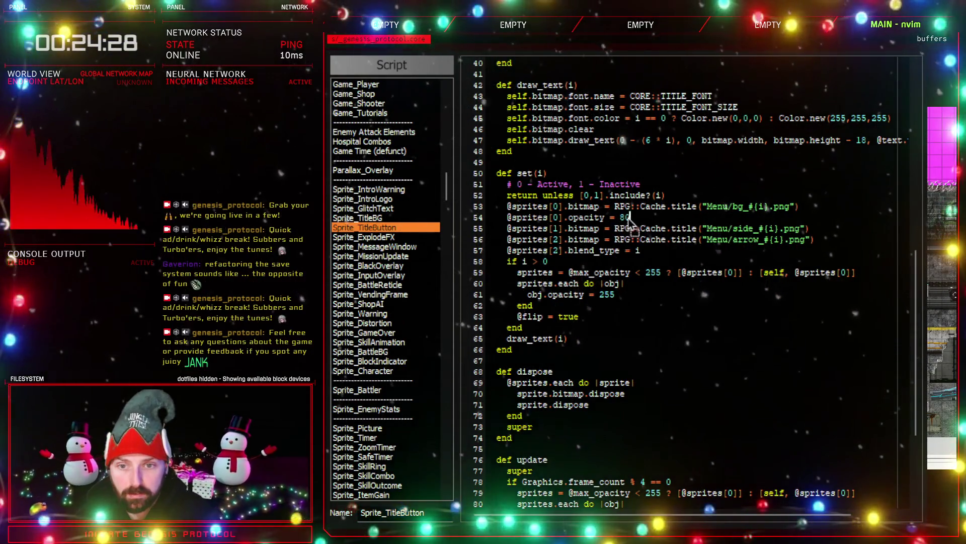
{"action": "key", "text": "shift+Home"}
{"action": "key", "text": "BackSpace"}
{"action": "key", "text": "BackSpace"}
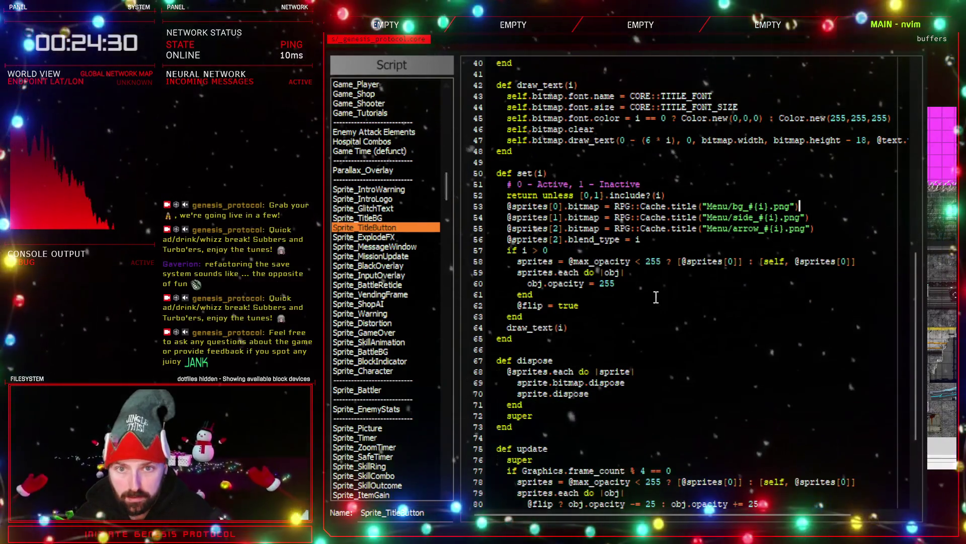
{"action": "scroll", "coordinate": [664, 346], "scroll_direction": "up", "scroll_amount": 6}
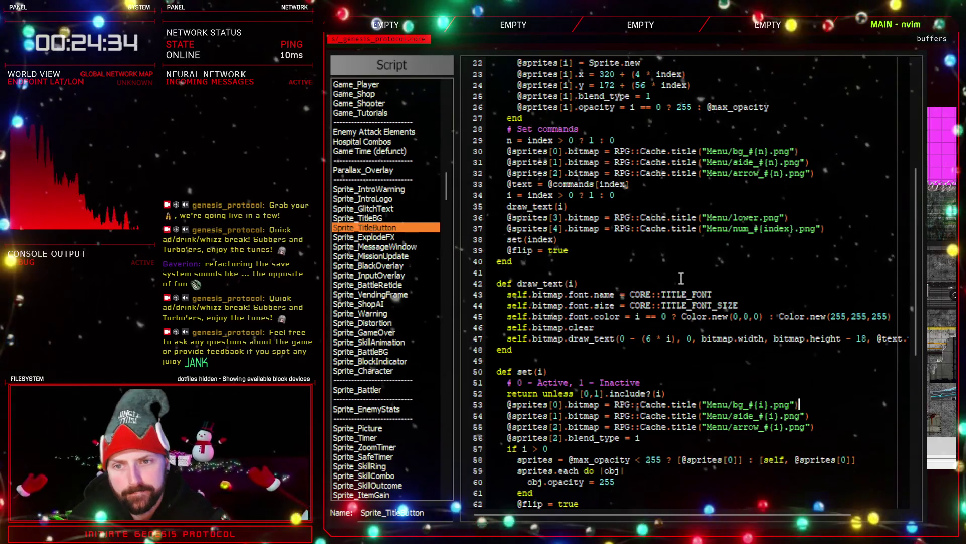
{"action": "scroll", "coordinate": [660, 327], "scroll_direction": "up", "scroll_amount": 2}
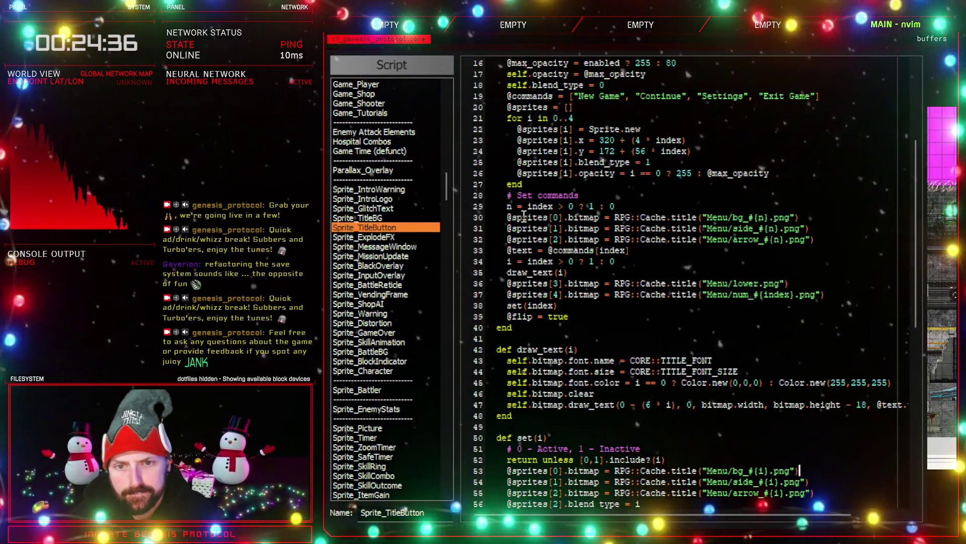
Step: Inspect the initialize loop's '== 0' check on line 26, leaving the code unchanged
{"action": "left_click_drag", "start_coordinate": [520, 217], "coordinate": [673, 219]}
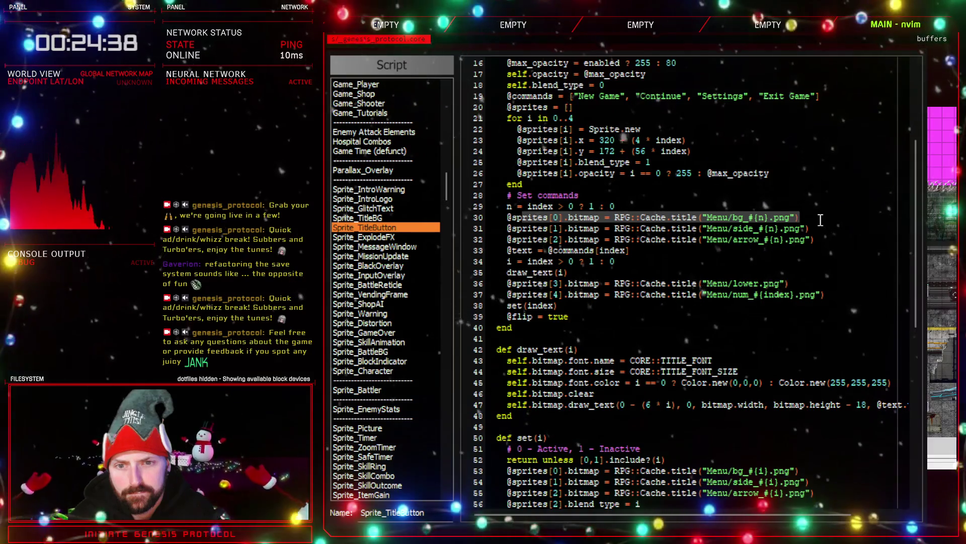
{"action": "scroll", "coordinate": [657, 305], "scroll_direction": "up", "scroll_amount": 4}
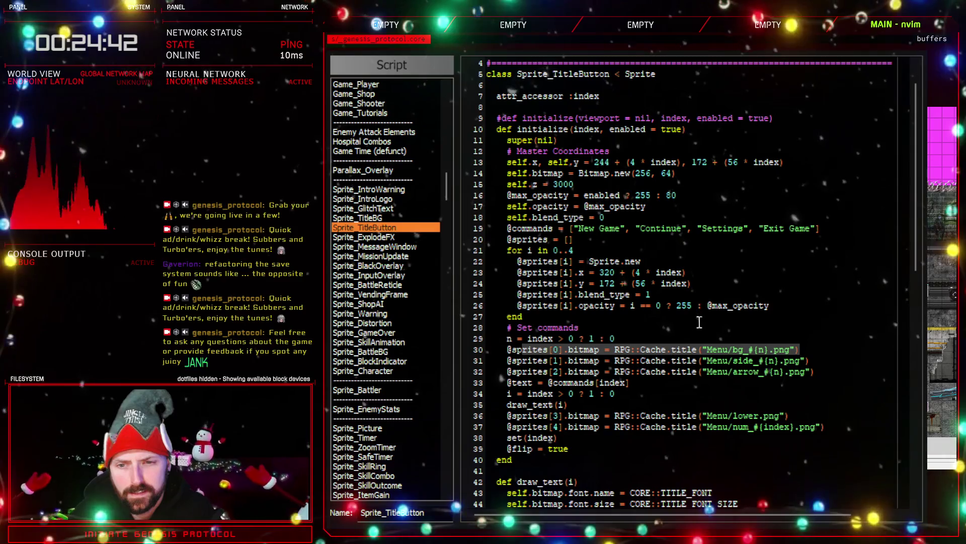
{"action": "left_click", "coordinate": [783, 306]}
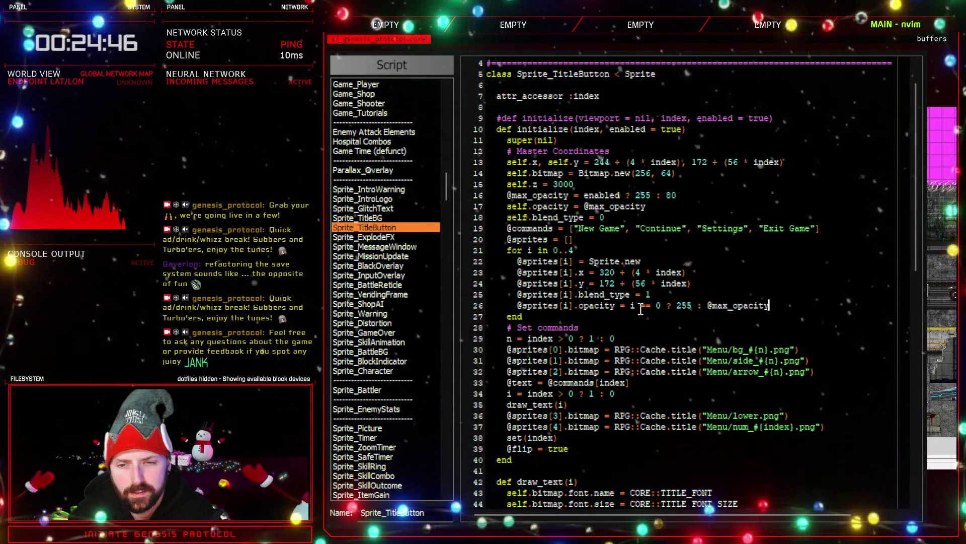
{"action": "left_click_drag", "start_coordinate": [640, 307], "coordinate": [660, 308]}
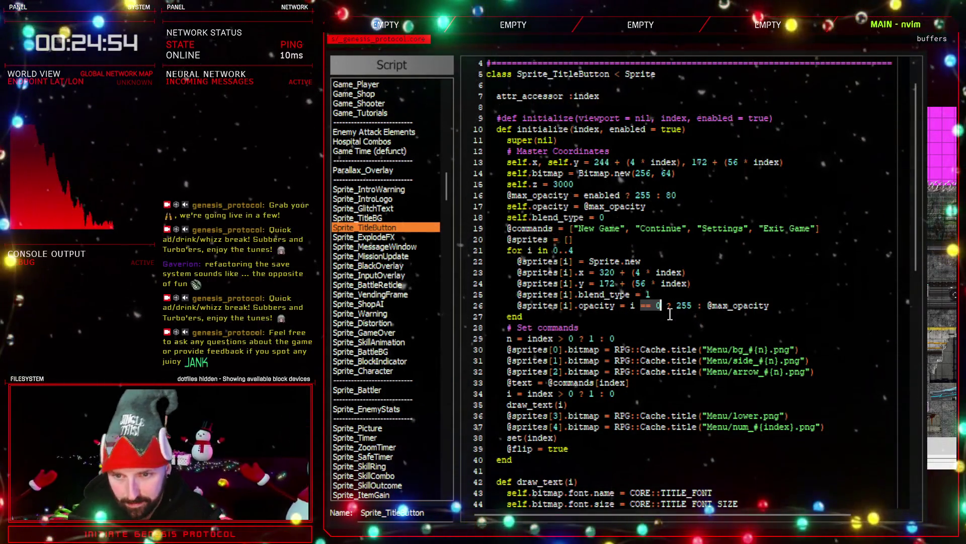
{"action": "left_click", "coordinate": [777, 306]}
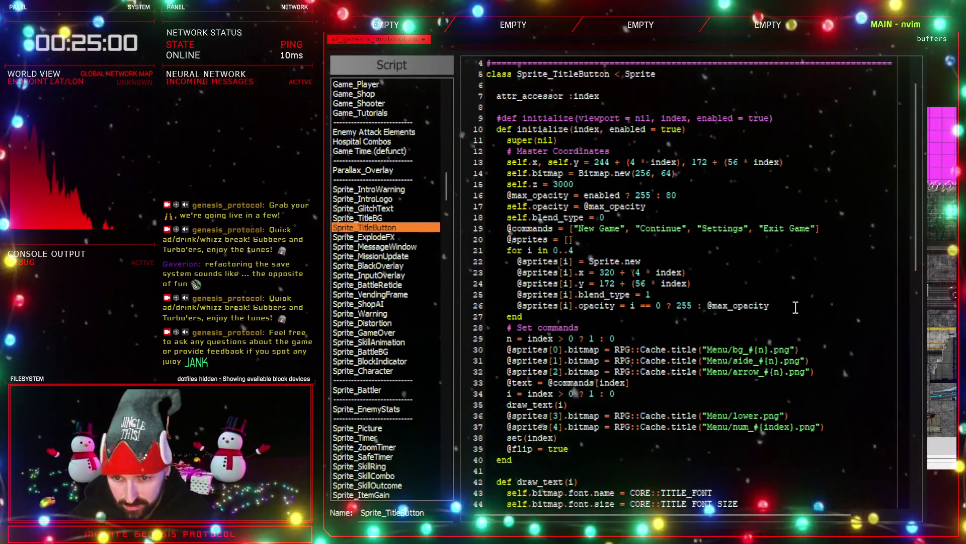
{"action": "key", "text": "Return"}
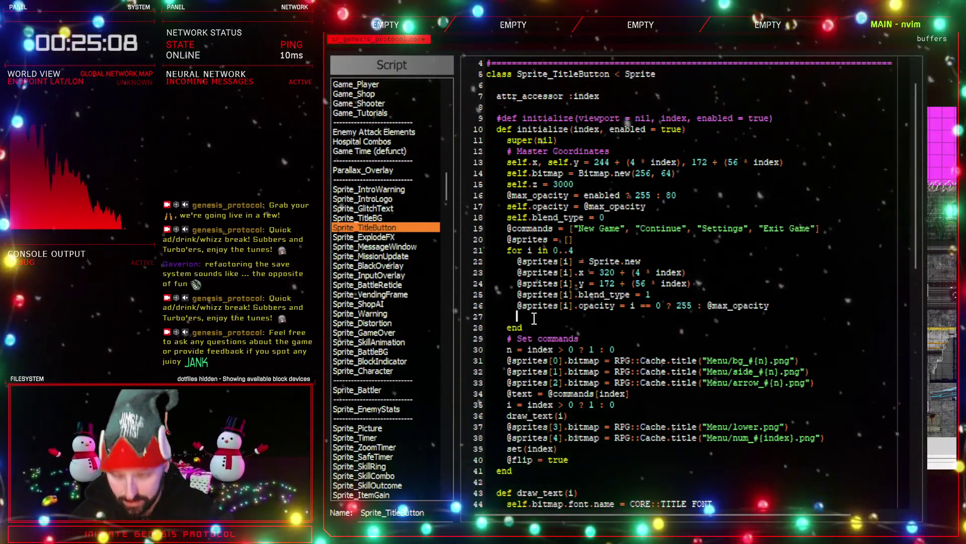
{"action": "key", "text": "BackSpace"}
{"action": "scroll", "coordinate": [703, 320], "scroll_direction": "down", "scroll_amount": 10}
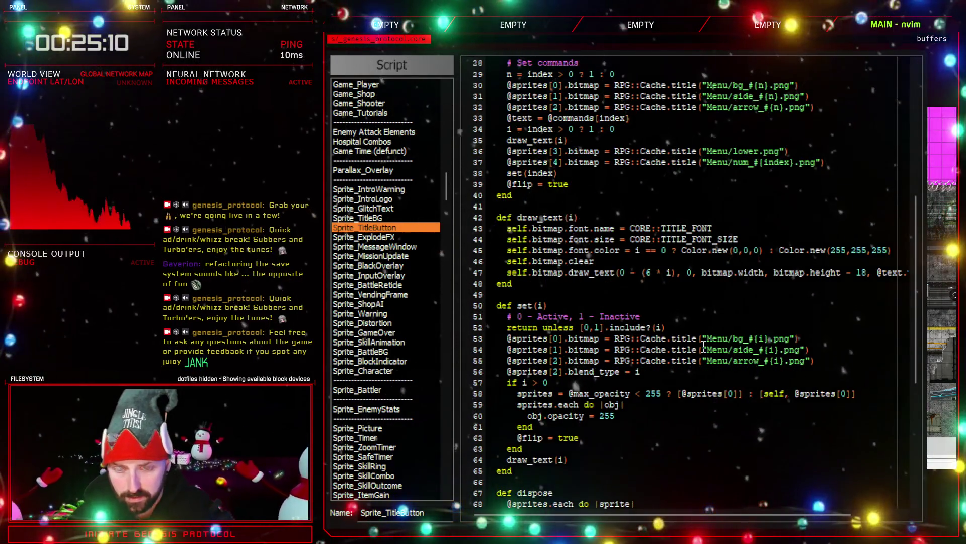
{"action": "scroll", "coordinate": [703, 320], "scroll_direction": "down", "scroll_amount": 2}
{"action": "scroll", "coordinate": [703, 320], "scroll_direction": "down", "scroll_amount": 4}
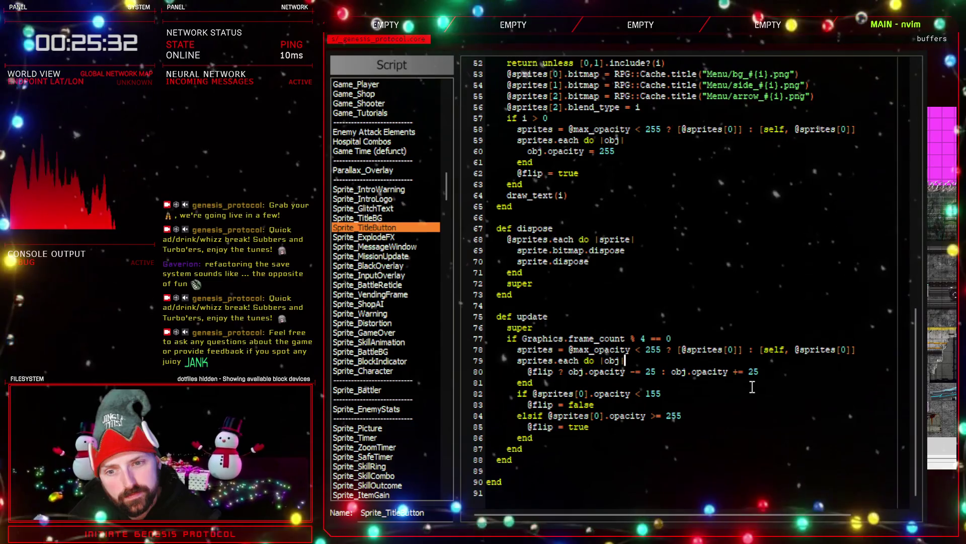
{"action": "scroll", "coordinate": [752, 386], "scroll_direction": "up", "scroll_amount": 2}
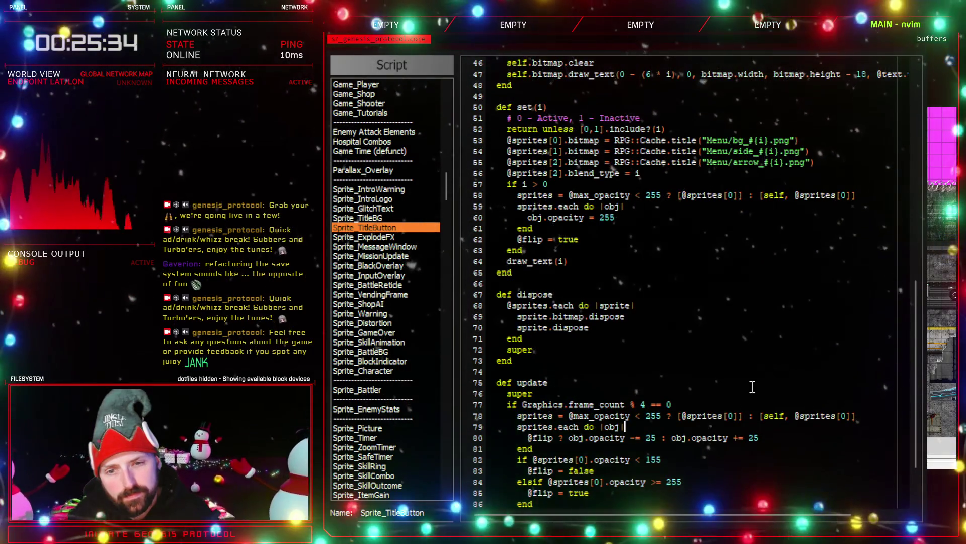
{"action": "left_click", "coordinate": [638, 214]}
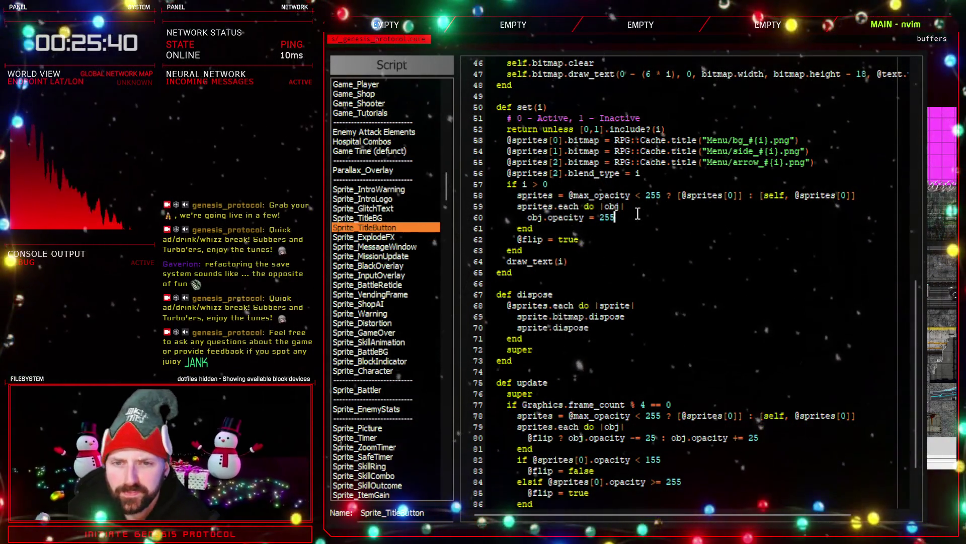
{"action": "scroll", "coordinate": [644, 271], "scroll_direction": "up", "scroll_amount": 2}
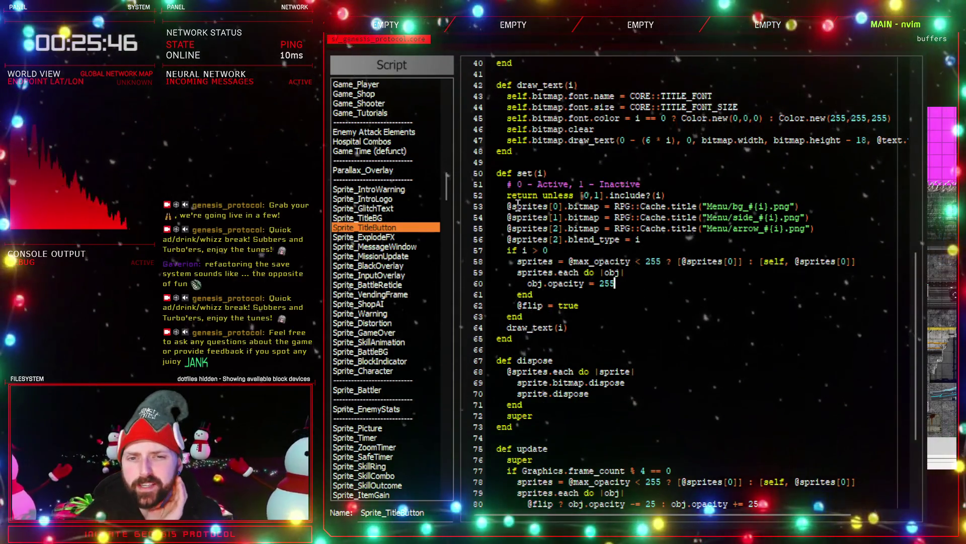
{"action": "left_click_drag", "start_coordinate": [599, 206], "coordinate": [507, 206]}
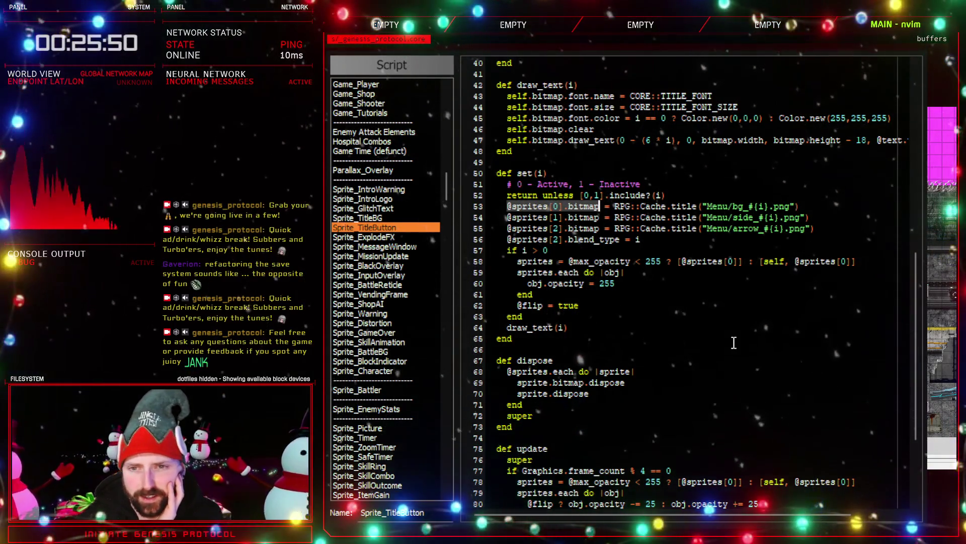
{"action": "left_click", "coordinate": [633, 285]}
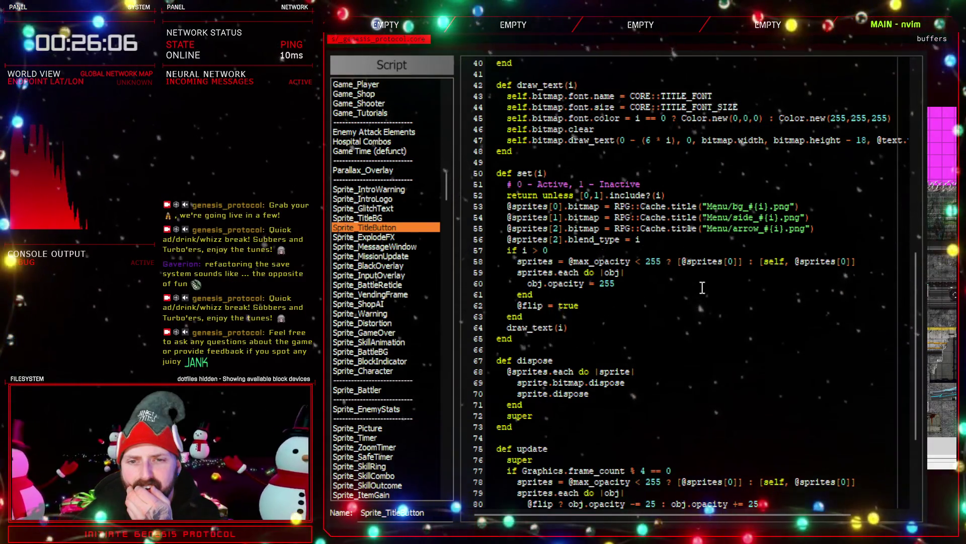
{"action": "left_click", "coordinate": [636, 272]}
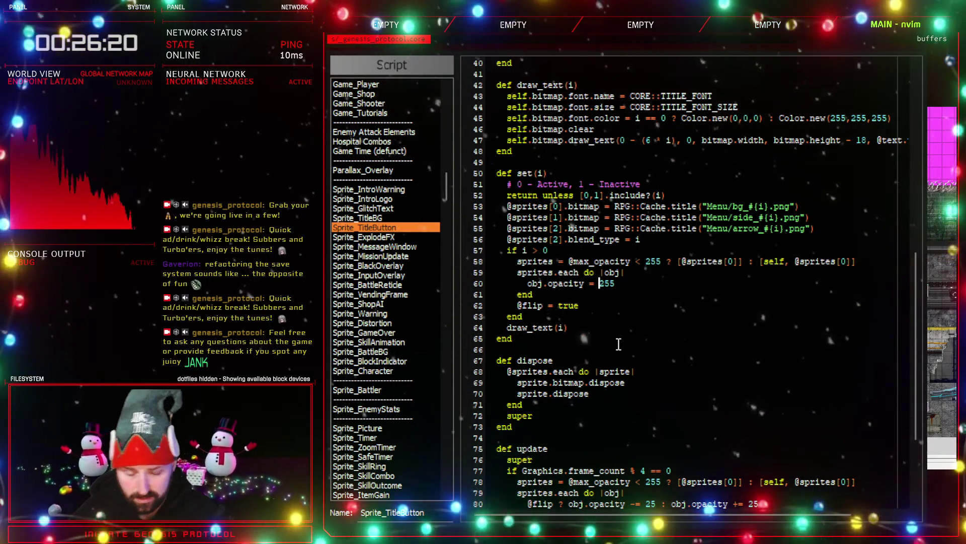
Step: Make line 60 set opacity to 'i == 1 ? 80 : 255' and launch a playtest with F12
{"action": "type", "text": "i == 1 ?"}
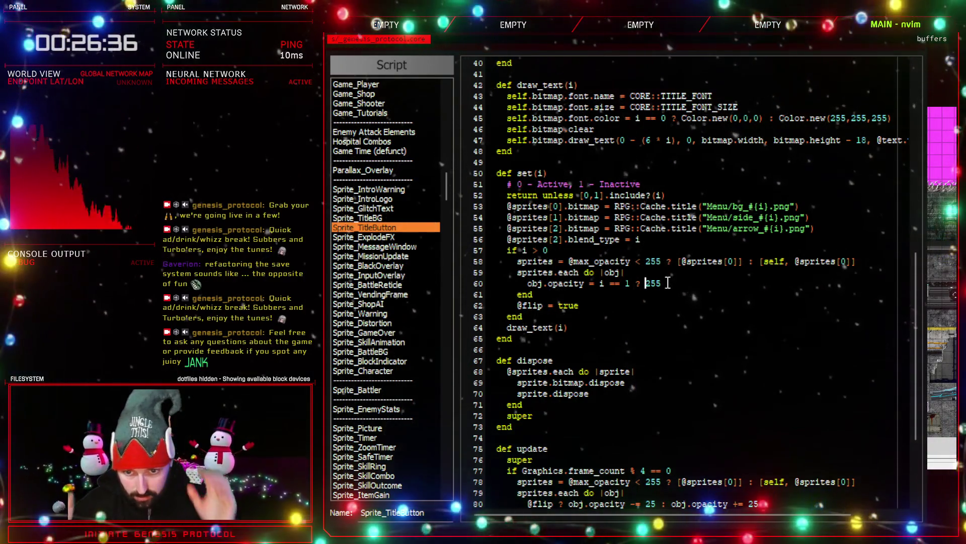
{"action": "type", "text": "80 :"}
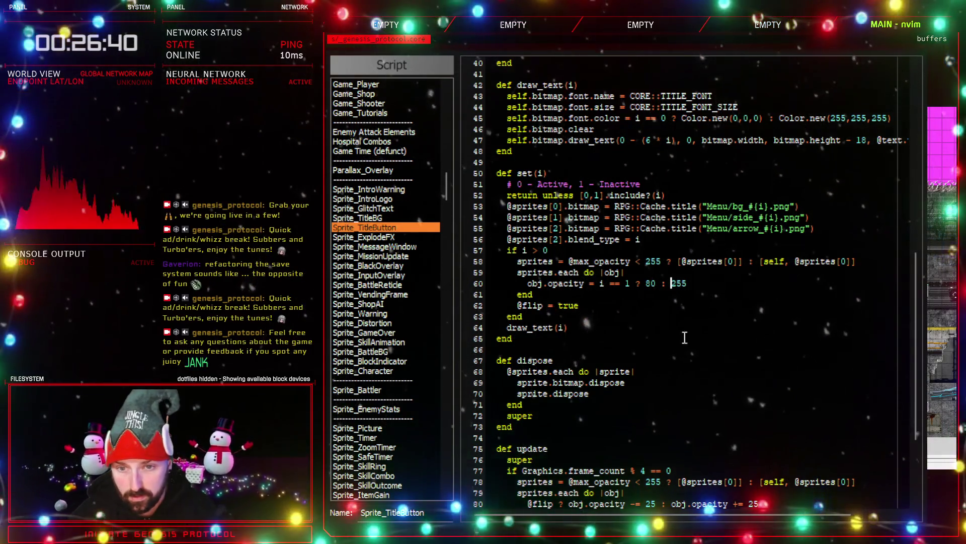
{"action": "key", "text": "F12"}
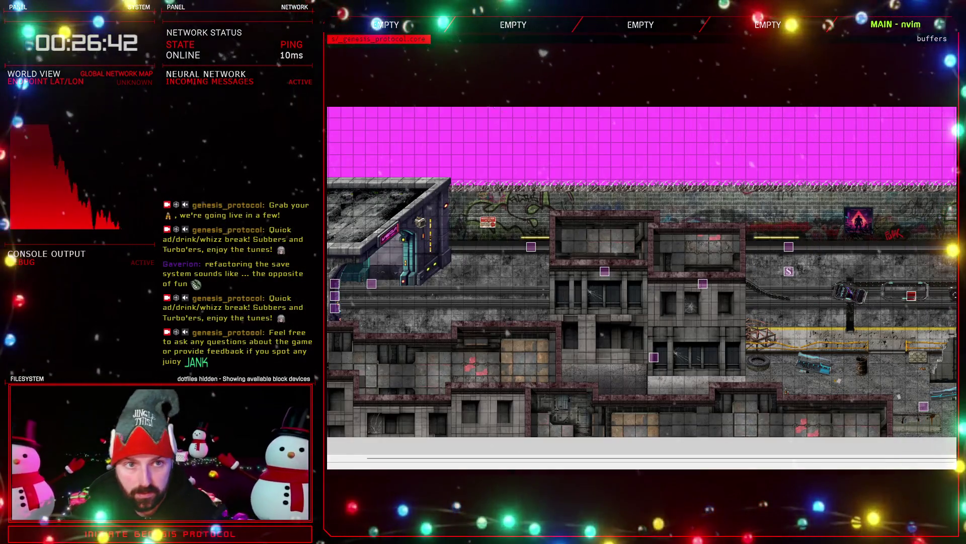
Step: Decline saving, choose CONTINUE on the title menu to test loading, then close the game
{"action": "left_click", "coordinate": [469, 153]}
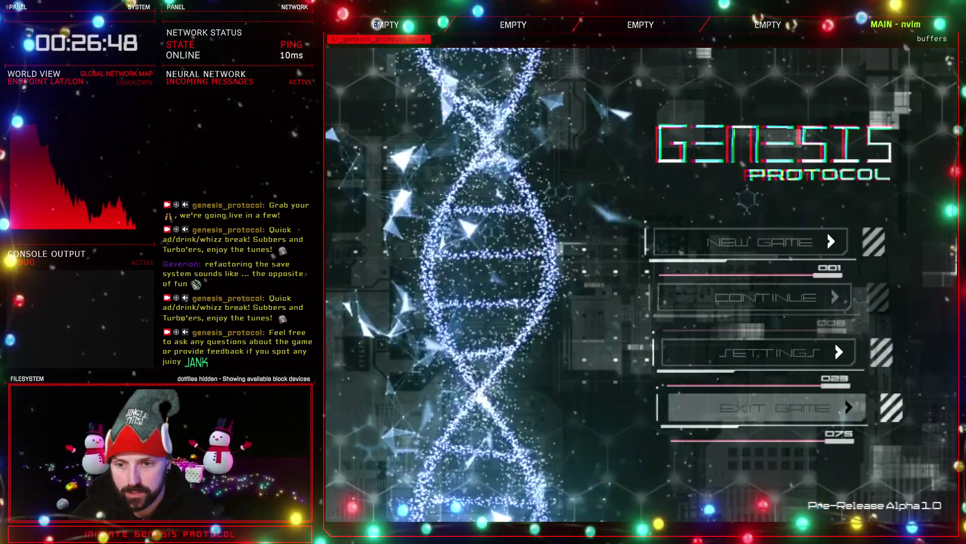
{"action": "key", "text": "Down"}
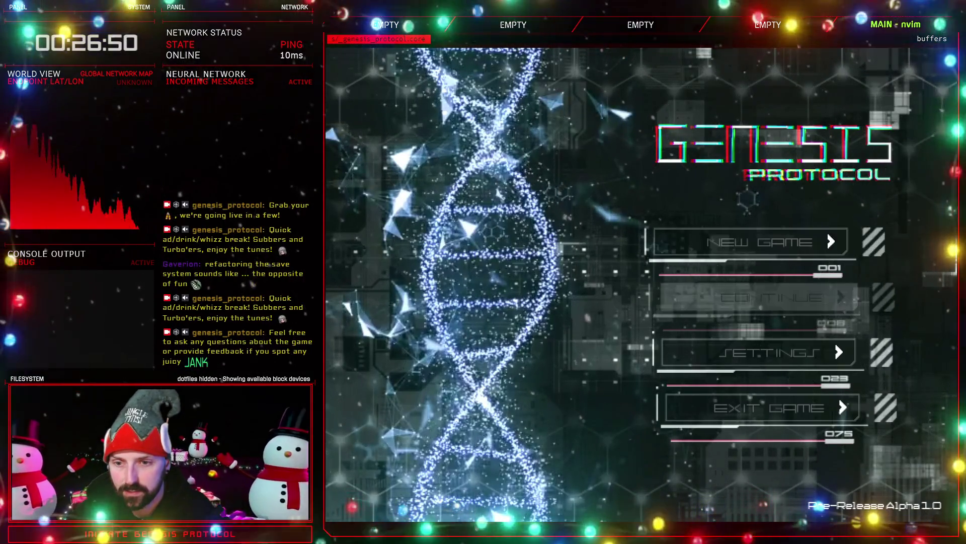
{"action": "key", "text": "Down"}
{"action": "key", "text": "Up"}
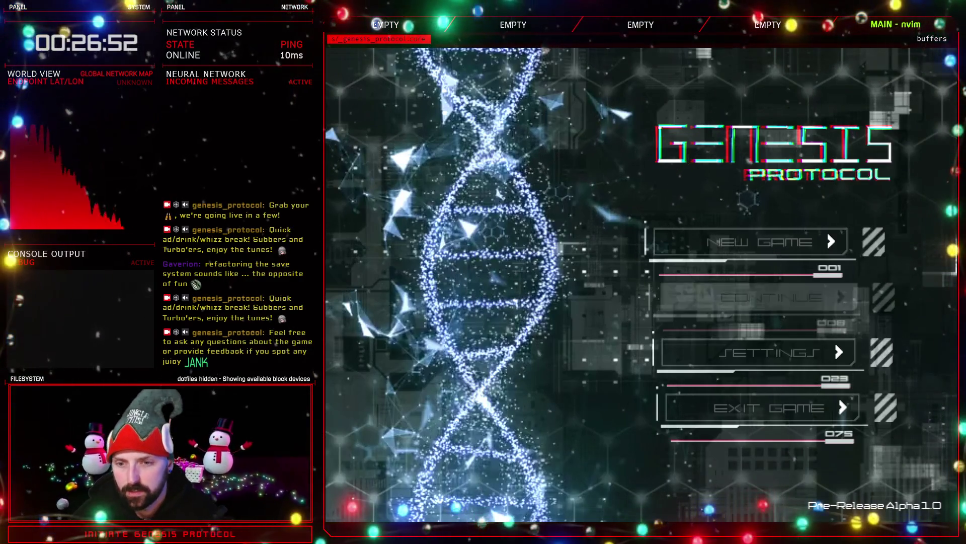
{"action": "left_click", "coordinate": [683, 293]}
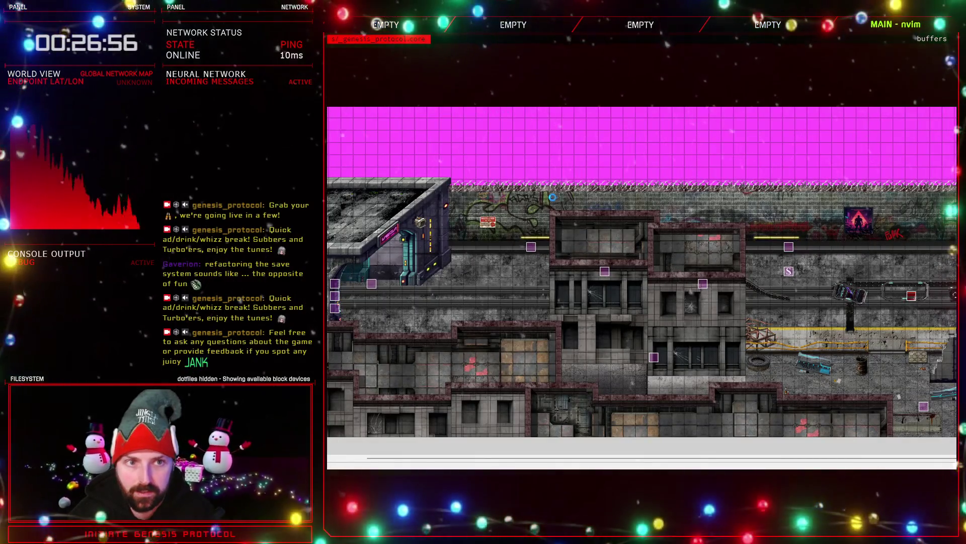
{"action": "key", "text": "alt+F4"}
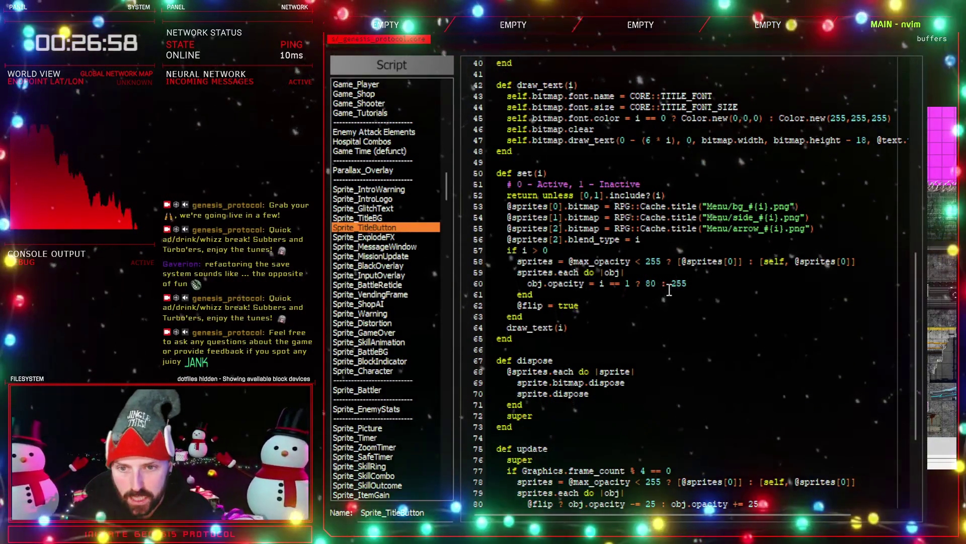
{"action": "double_click", "coordinate": [651, 283]}
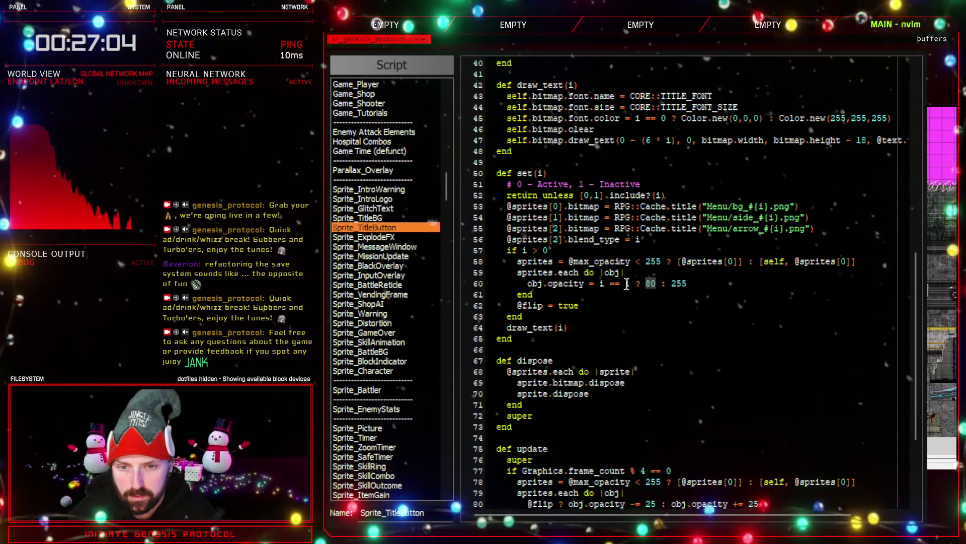
{"action": "left_click_drag", "start_coordinate": [599, 285], "coordinate": [670, 285]}
{"action": "key", "text": "c"}
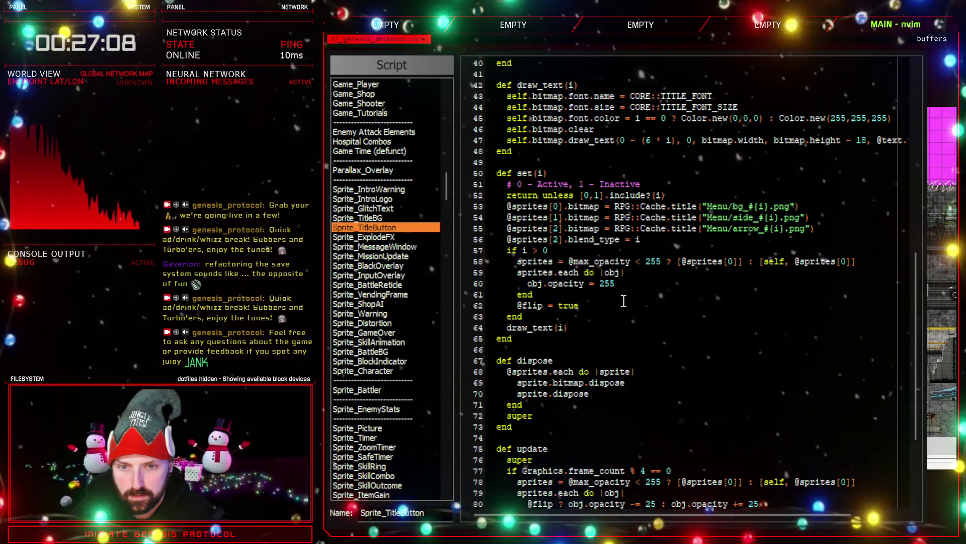
{"action": "double_click", "coordinate": [594, 261]}
{"action": "key", "text": "ctrl+c"}
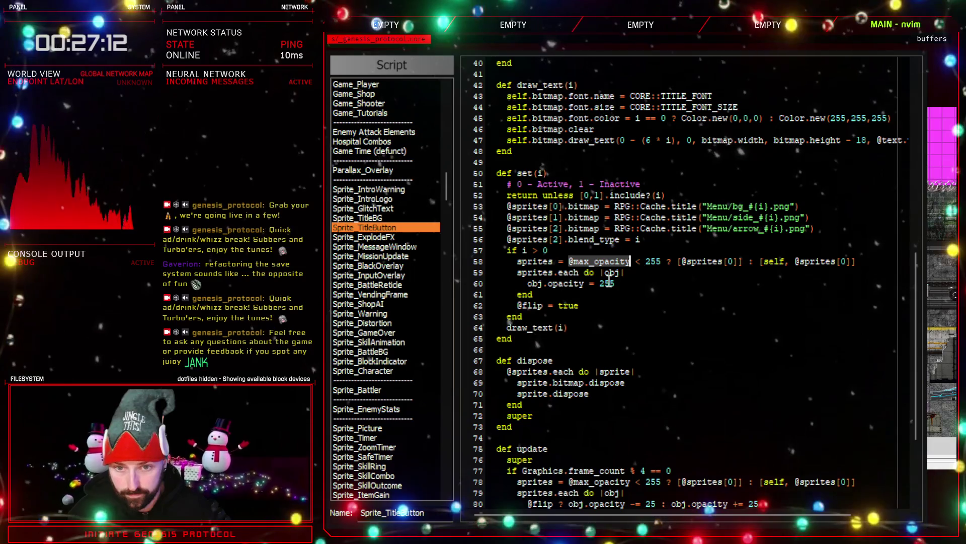
{"action": "double_click", "coordinate": [607, 283]}
{"action": "key", "text": "ctrl+v"}
{"action": "key", "text": "F12"}
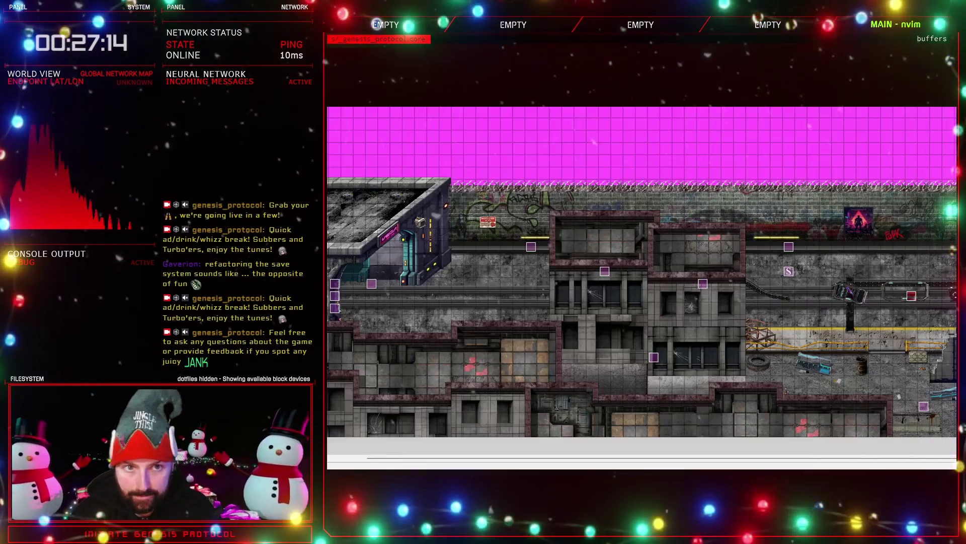
Step: Skip the save prompt, check Continue is dimmed on the title menu, start play, then close the game
{"action": "key", "text": "Escape"}
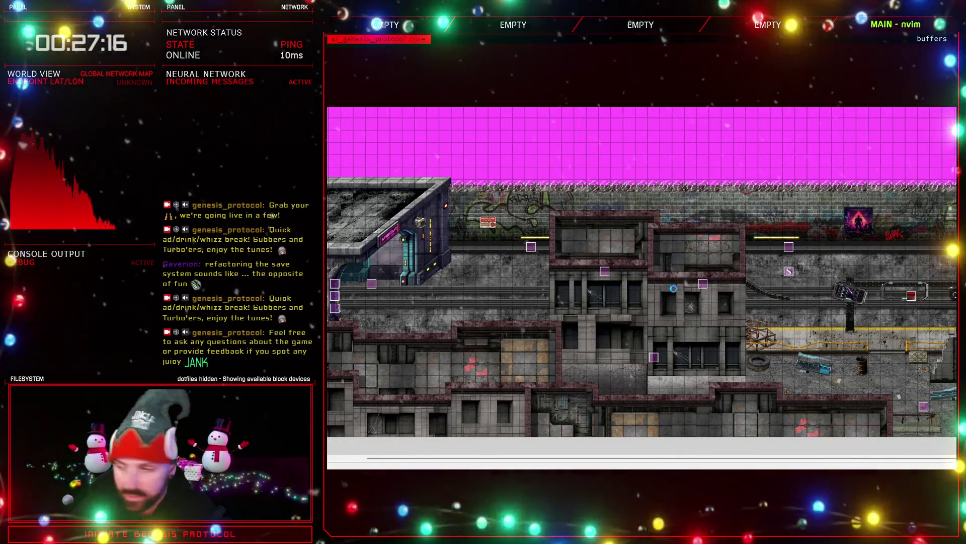
{"action": "key", "text": "Return"}
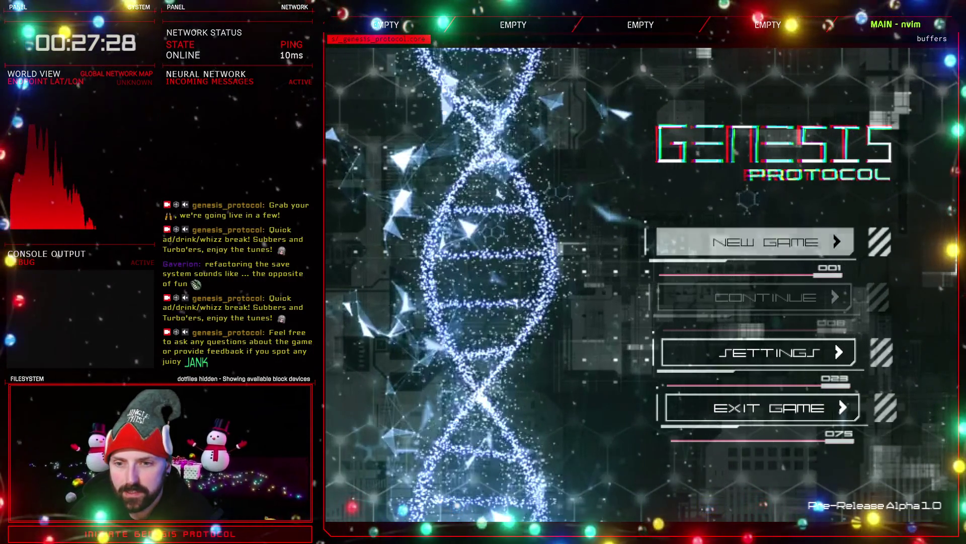
{"action": "key", "text": "Down"}
{"action": "key", "text": "Down"}
{"action": "key", "text": "Down"}
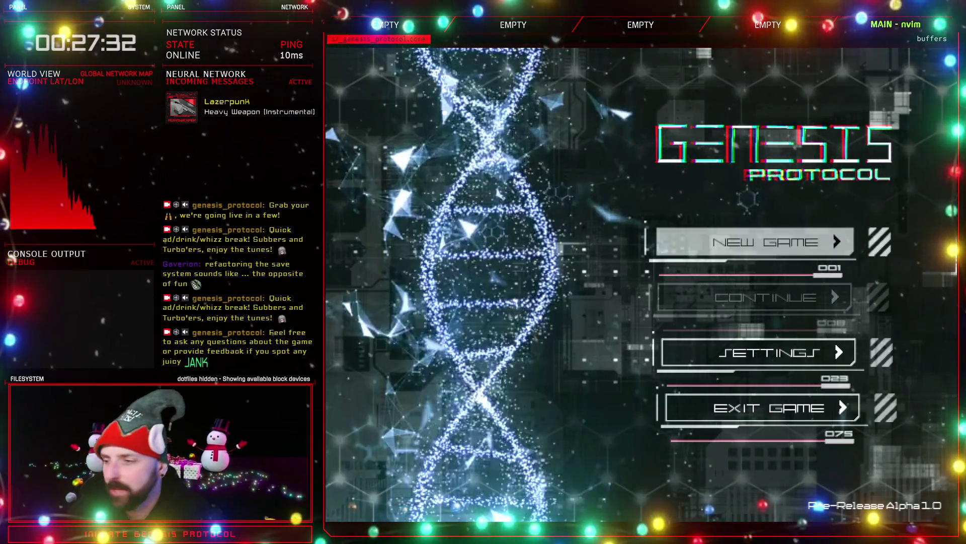
{"action": "key", "text": "Down"}
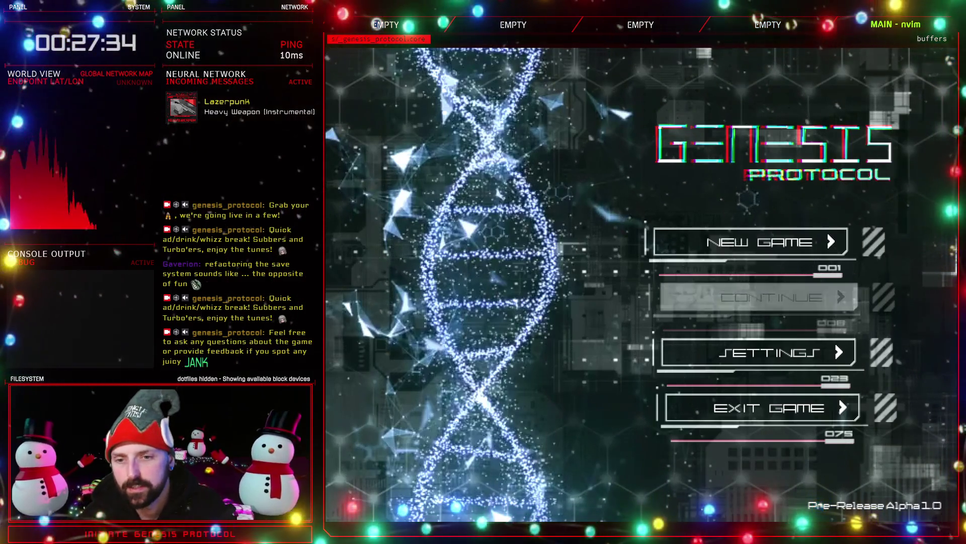
{"action": "key", "text": "Down"}
{"action": "key", "text": "Return"}
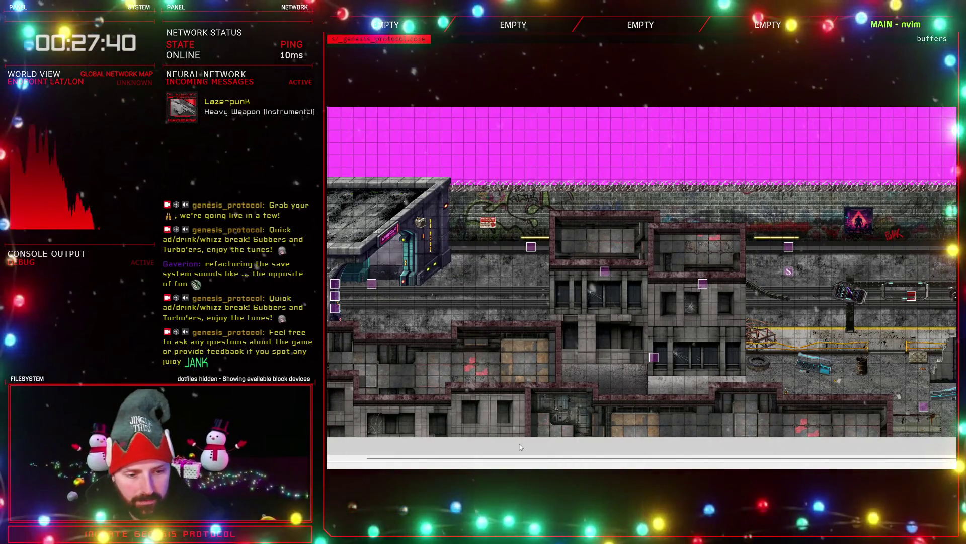
{"action": "key", "text": "alt+F4"}
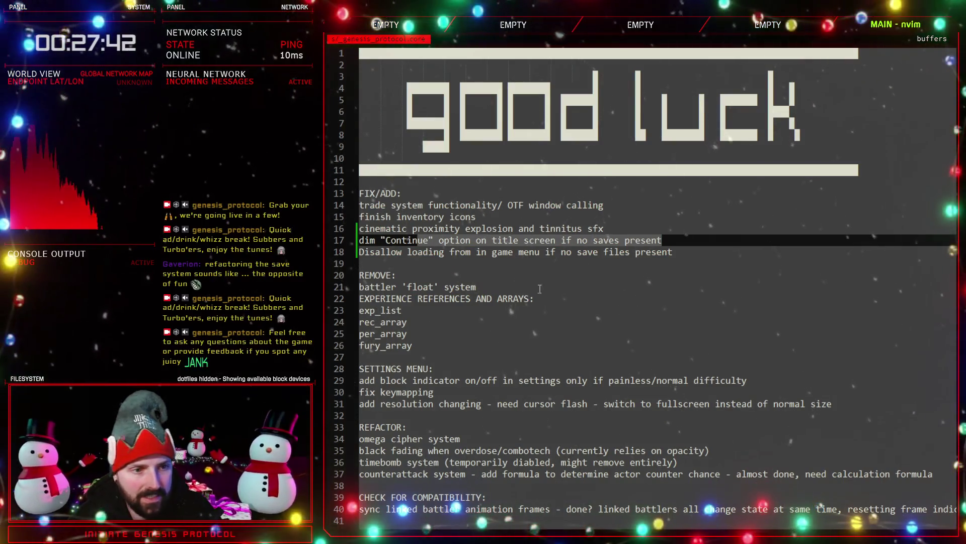
Step: Select the 'Disallow loading' to-do item on line 18 in Neovim
{"action": "left_click", "coordinate": [378, 252]}
{"action": "left_click_drag", "start_coordinate": [369, 252], "coordinate": [659, 257]}
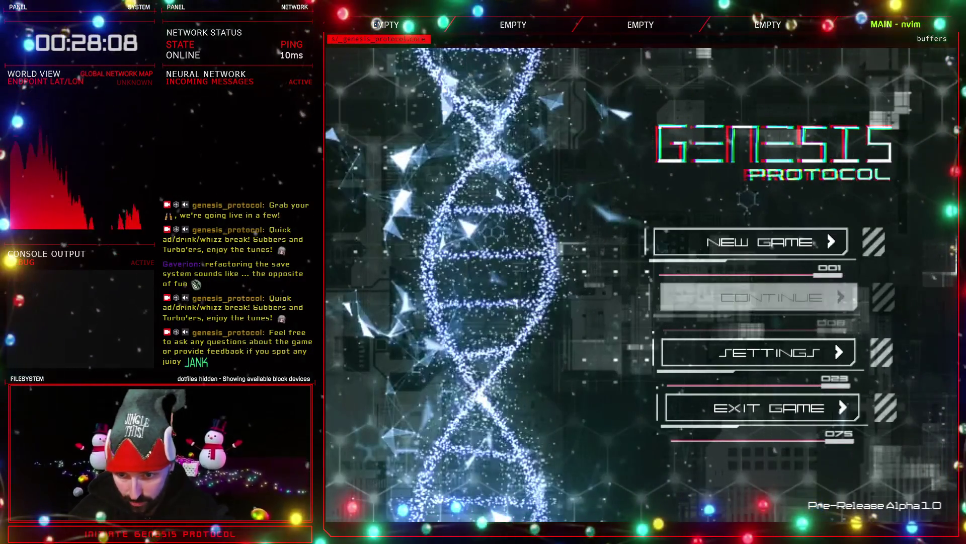
Step: Start a new game on Normal difficulty and browse the pause menu's save-slot list
{"action": "left_click", "coordinate": [755, 297]}
{"action": "key", "text": "Return"}
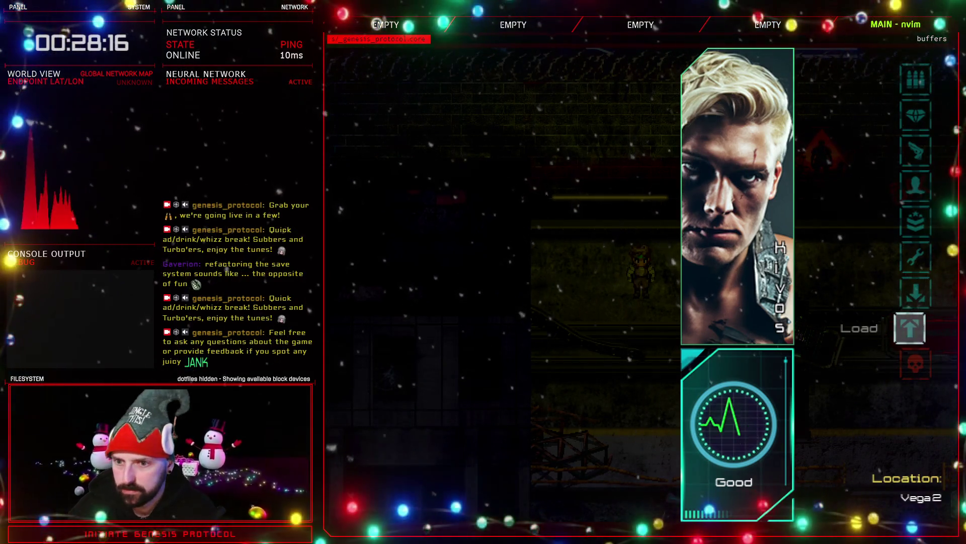
{"action": "key", "text": "Up"}
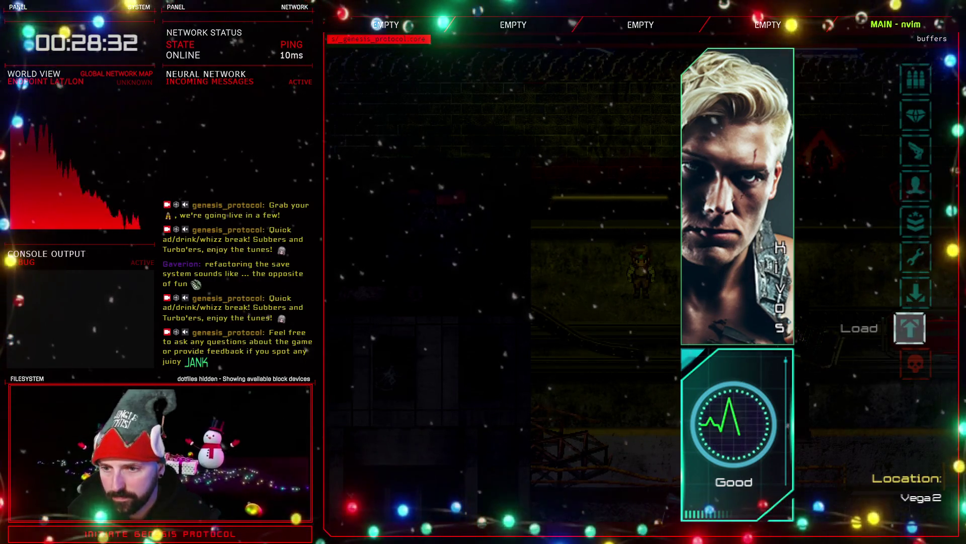
{"action": "key", "text": "Return"}
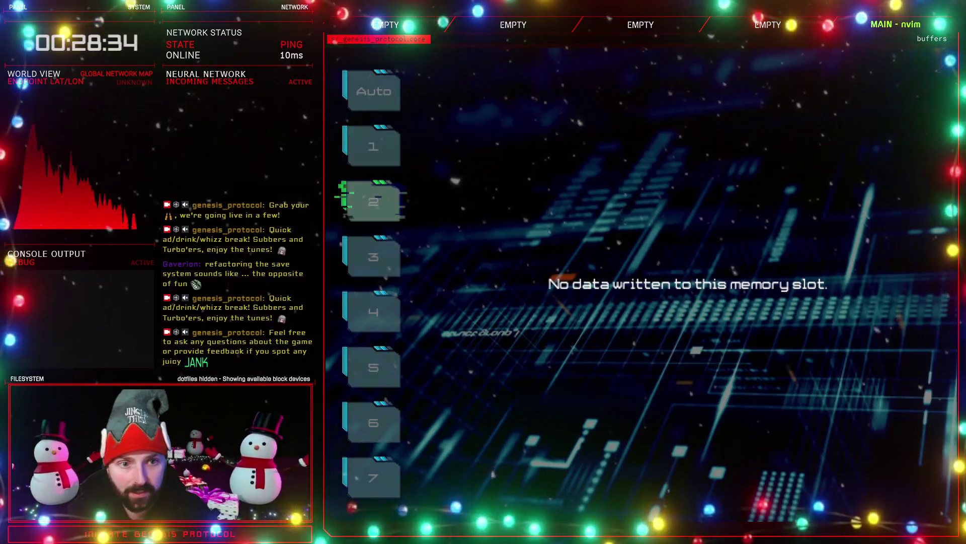
{"action": "key", "text": "Up"}
{"action": "key", "text": "Up"}
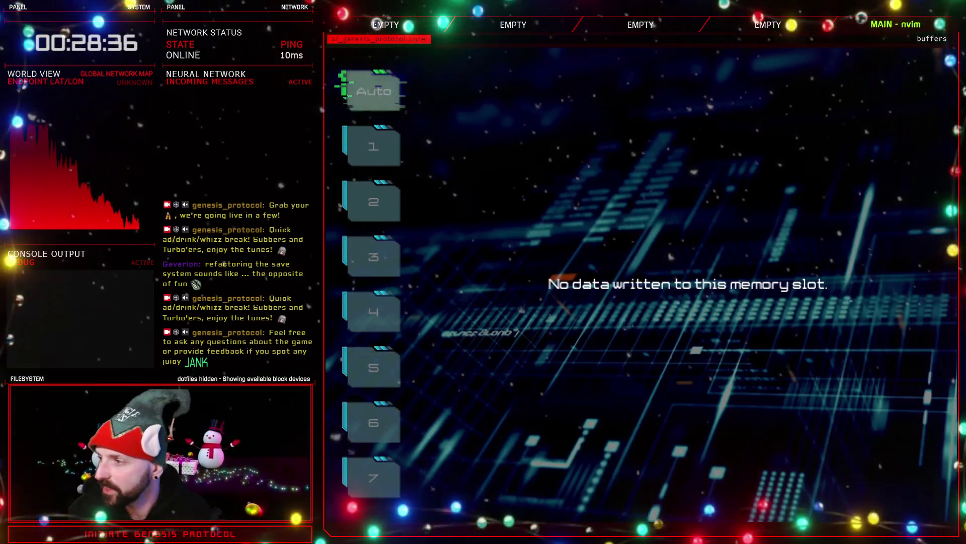
{"action": "left_click", "coordinate": [373, 477]}
{"action": "key", "text": "Escape"}
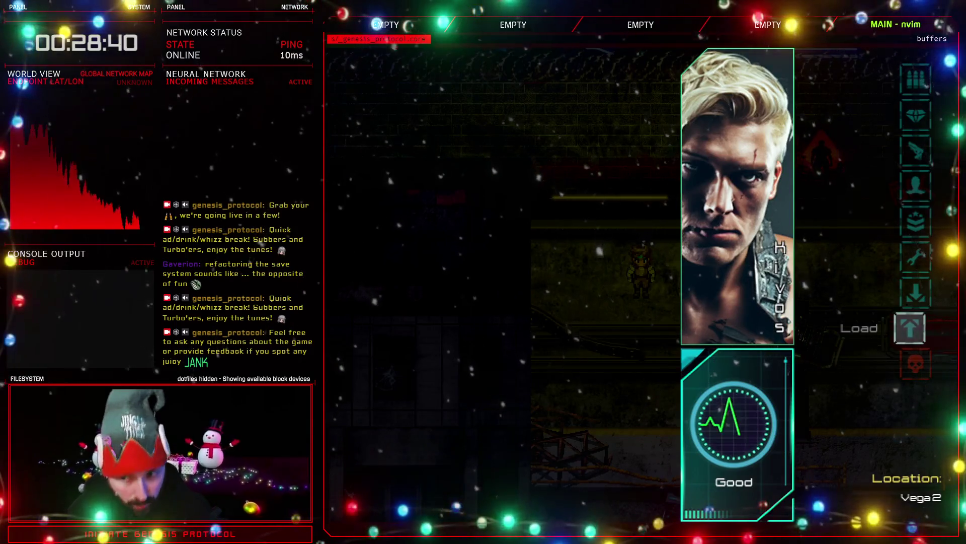
{"action": "key", "text": "Return"}
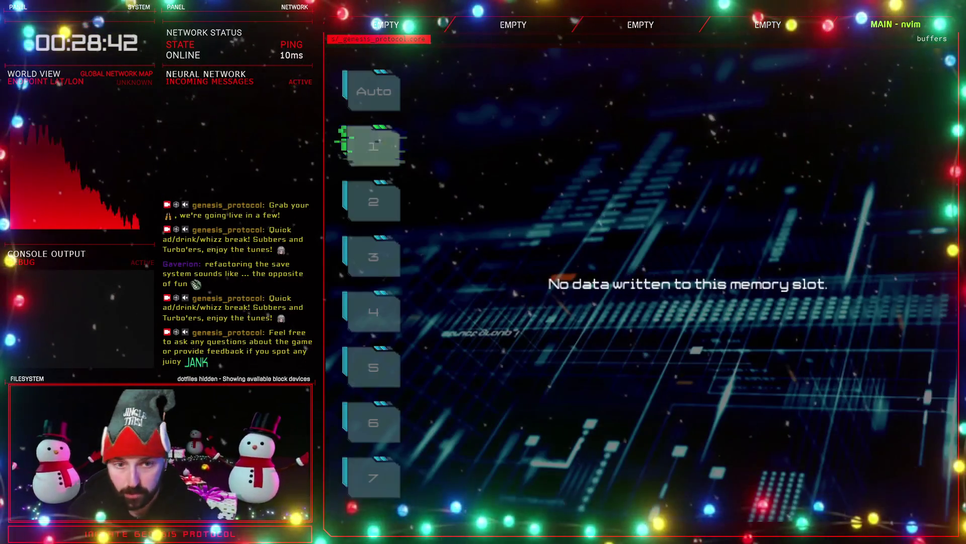
{"action": "key", "text": "Escape"}
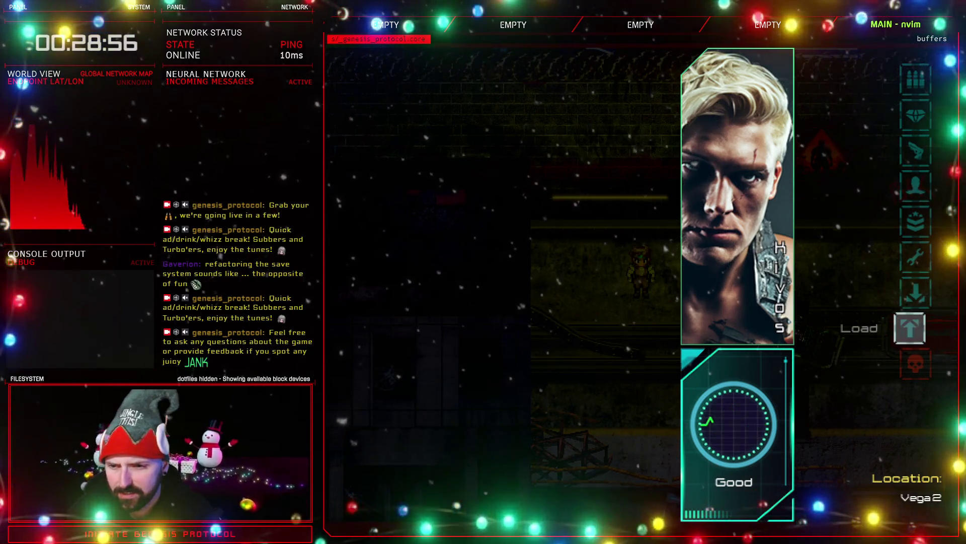
Step: Choose Quit from the pause menu and confirm Exit Game
{"action": "key", "text": "Down"}
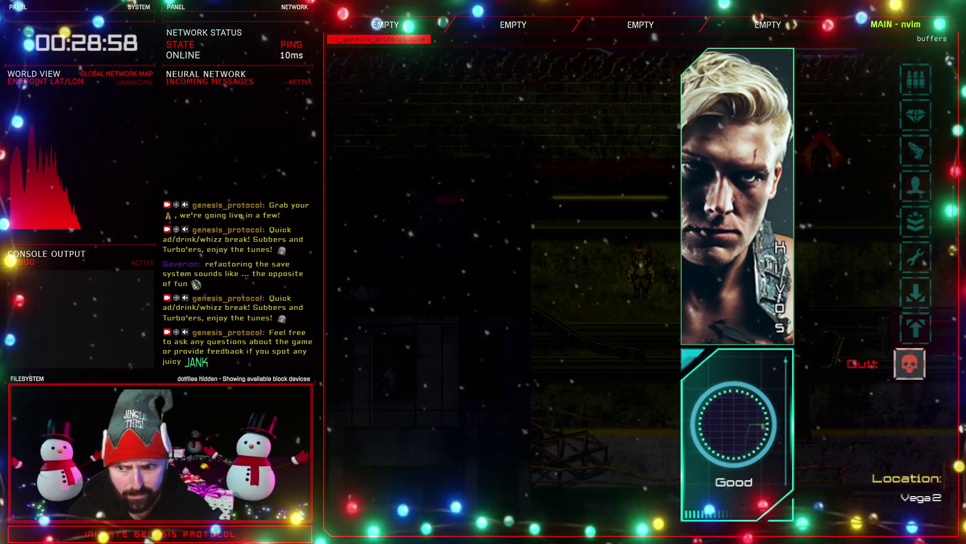
{"action": "key", "text": "Return"}
{"action": "key", "text": "Down"}
{"action": "key", "text": "Down"}
{"action": "key", "text": "Return"}
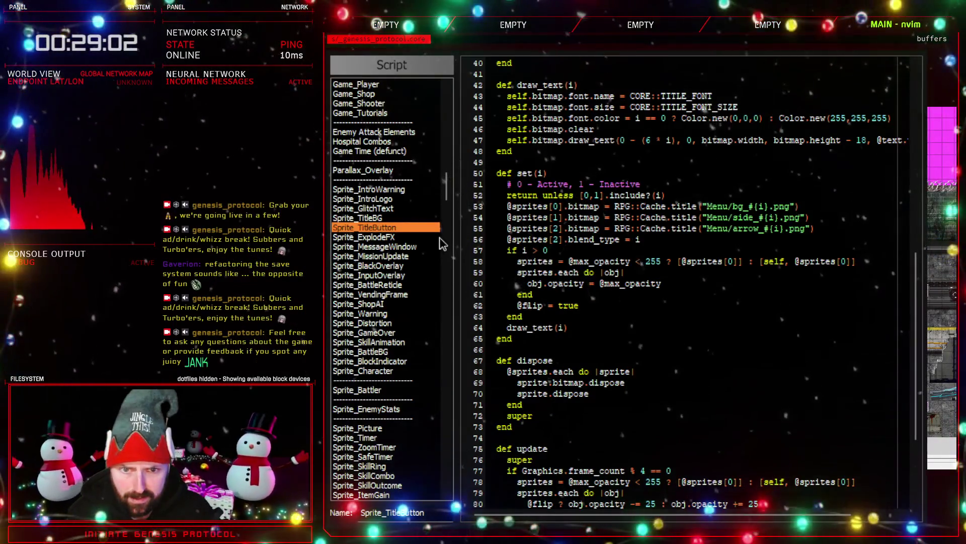
Step: Open the CMS script from the script list
{"action": "mouse_move", "coordinate": [445, 187]}
{"action": "left_mouse_down"}
{"action": "mouse_move", "coordinate": [446, 254]}
{"action": "mouse_move", "coordinate": [432, 313]}
{"action": "left_mouse_up"}
{"action": "scroll", "coordinate": [431, 313], "scroll_direction": "down", "scroll_amount": 4}
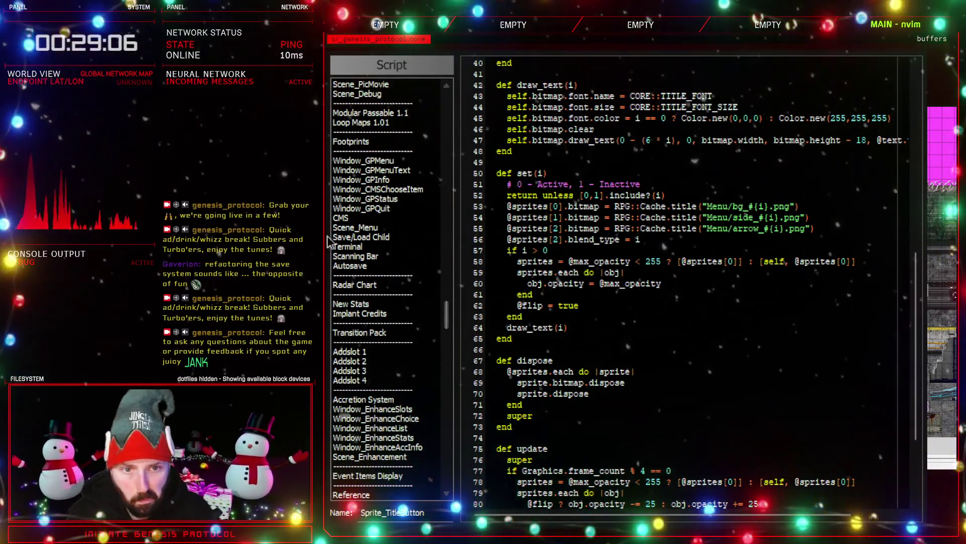
{"action": "left_click", "coordinate": [397, 218]}
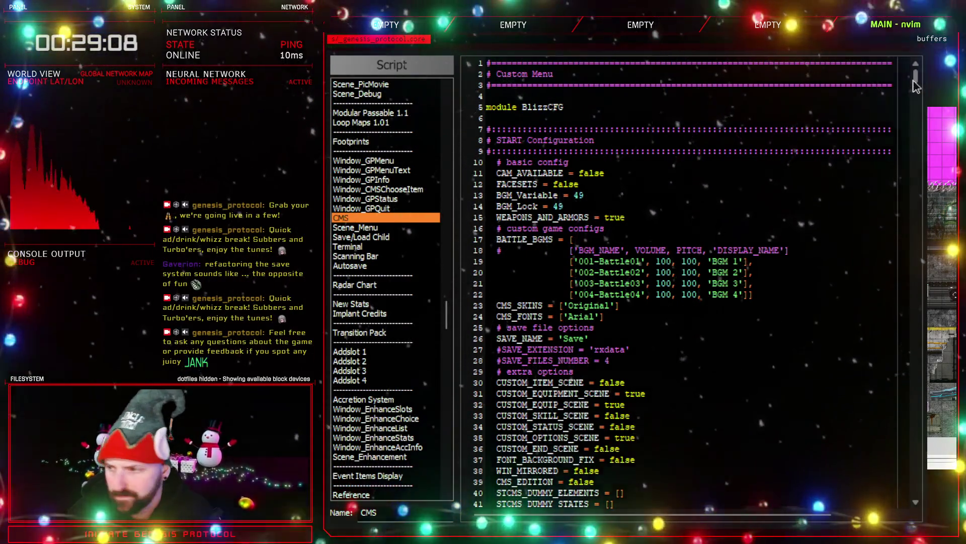
{"action": "mouse_move", "coordinate": [916, 77]}
{"action": "left_mouse_down"}
{"action": "mouse_move", "coordinate": [893, 308]}
{"action": "mouse_move", "coordinate": [890, 291]}
{"action": "mouse_move", "coordinate": [902, 355]}
{"action": "mouse_move", "coordinate": [899, 339]}
{"action": "left_mouse_up"}
{"action": "scroll", "coordinate": [576, 483], "scroll_direction": "up", "scroll_amount": 5}
{"action": "scroll", "coordinate": [543, 423], "scroll_direction": "down", "scroll_amount": 17}
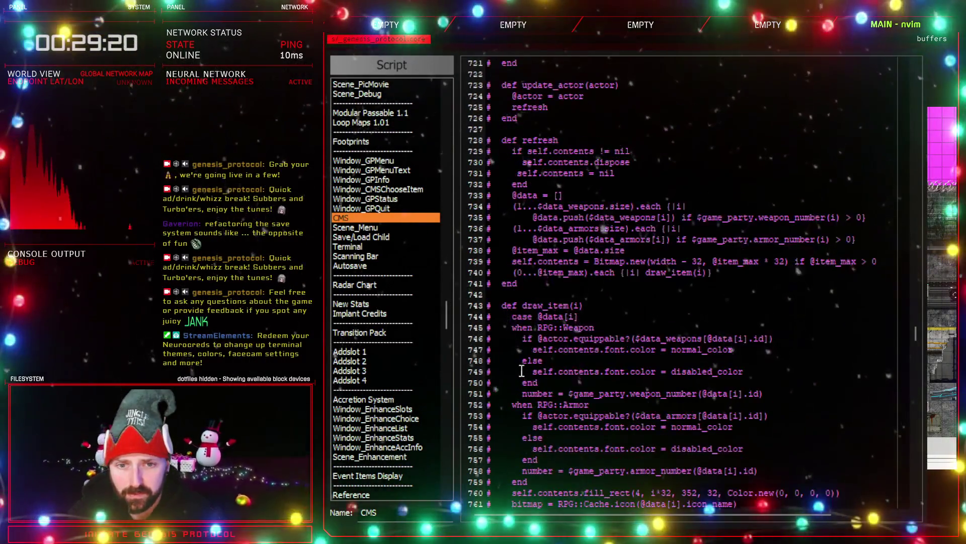
Step: Delete the commented-out equipment item window block
{"action": "left_click_drag", "start_coordinate": [476, 358], "coordinate": [478, 144]}
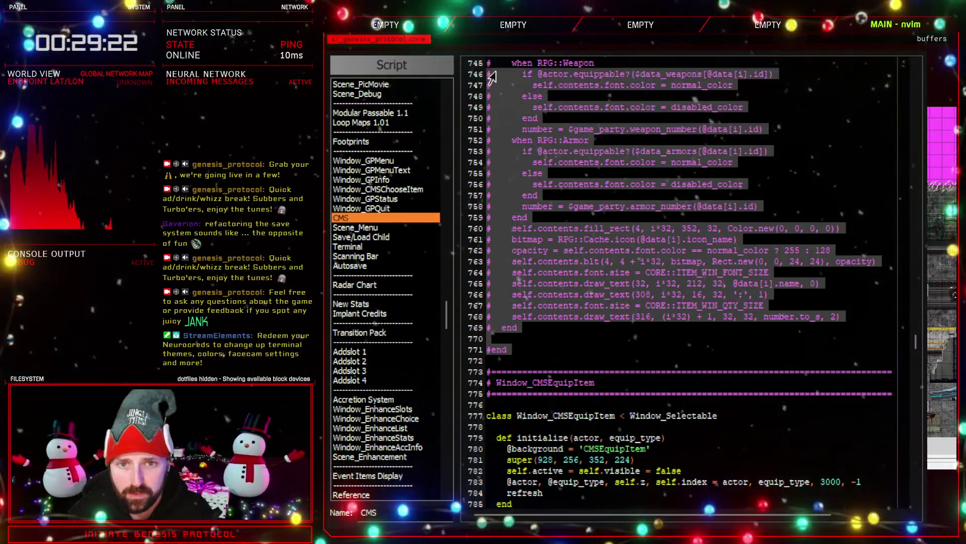
{"action": "mouse_move", "coordinate": [492, 77]}
{"action": "left_mouse_down"}
{"action": "mouse_move", "coordinate": [488, 59]}
{"action": "mouse_move", "coordinate": [462, 361]}
{"action": "mouse_move", "coordinate": [458, 327]}
{"action": "left_mouse_up"}
{"action": "key", "text": "d"}
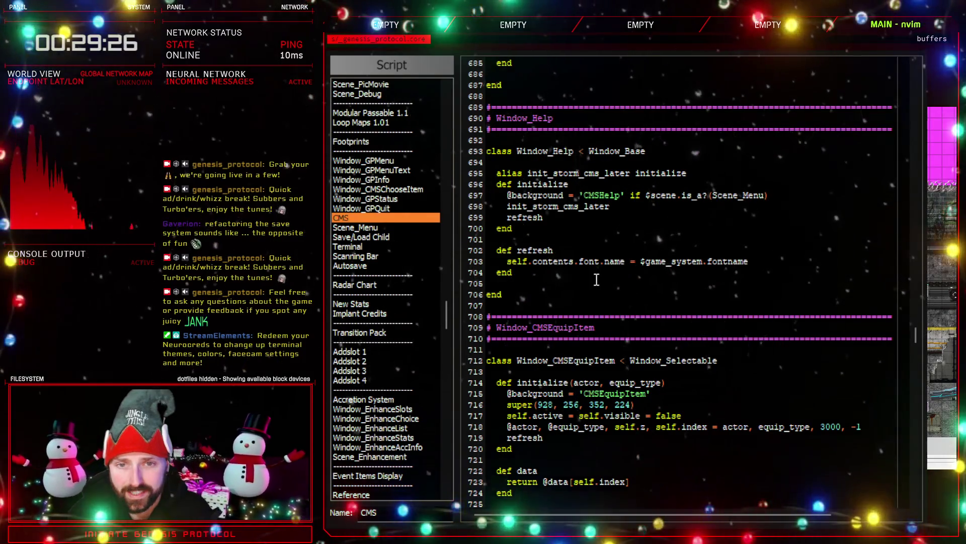
{"action": "scroll", "coordinate": [597, 280], "scroll_direction": "up", "scroll_amount": 14}
{"action": "scroll", "coordinate": [584, 367], "scroll_direction": "down", "scroll_amount": 20}
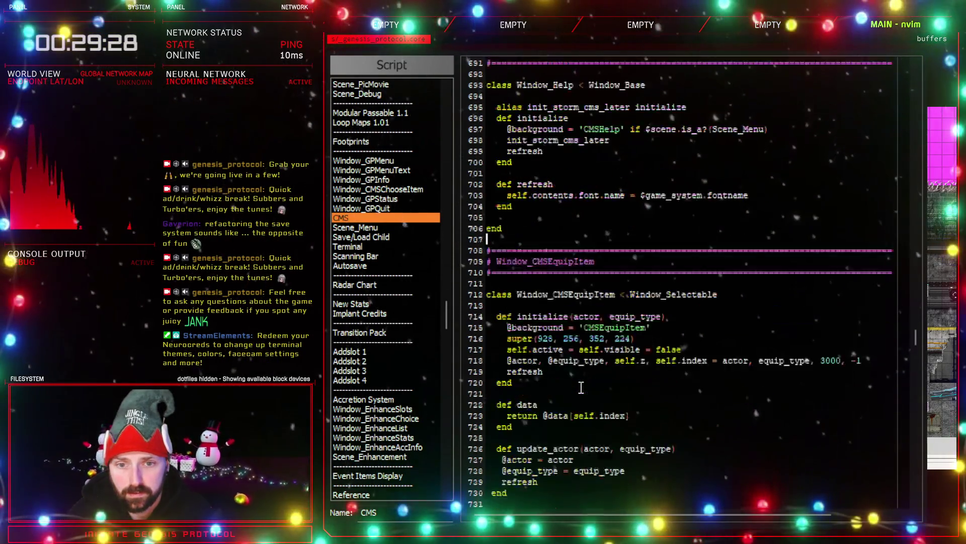
{"action": "scroll", "coordinate": [616, 383], "scroll_direction": "down", "scroll_amount": 20}
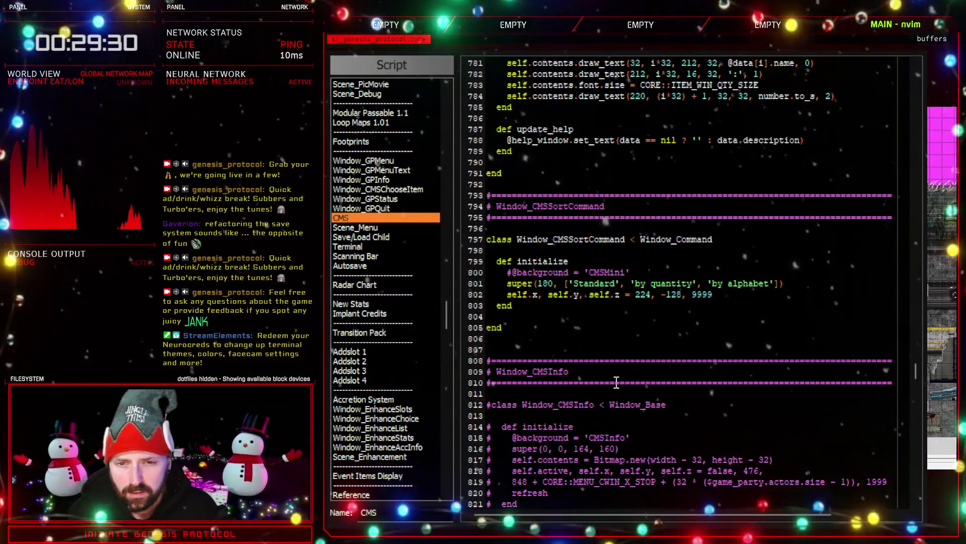
{"action": "scroll", "coordinate": [557, 332], "scroll_direction": "up", "scroll_amount": 2}
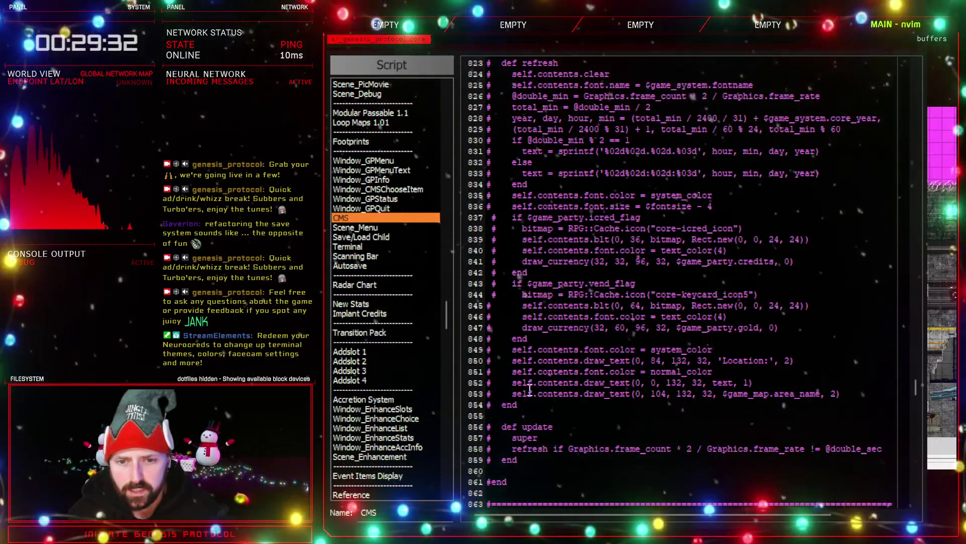
Step: Delete the commented-out Window_CMSInfo class block
{"action": "left_click_drag", "start_coordinate": [508, 482], "coordinate": [487, 76]}
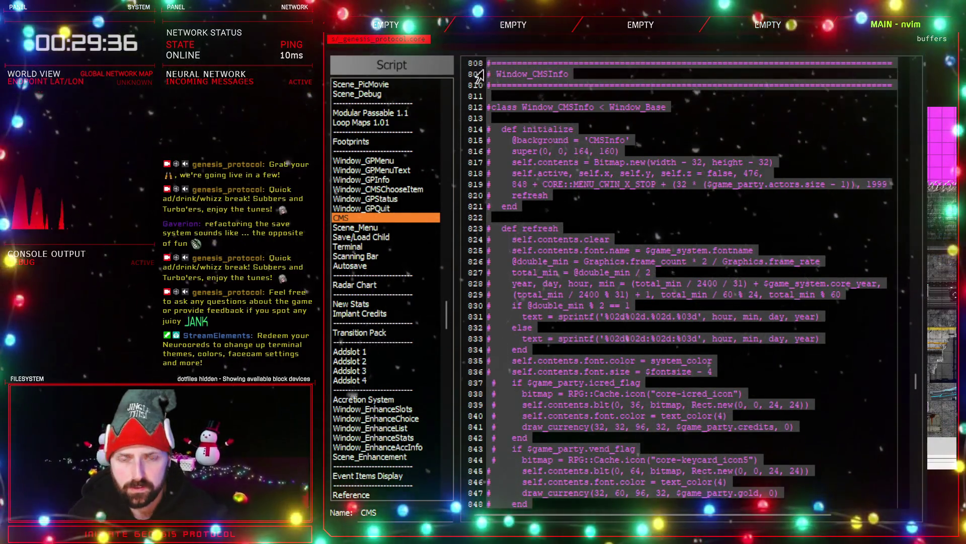
{"action": "key", "text": "d"}
{"action": "scroll", "coordinate": [523, 292], "scroll_direction": "up", "scroll_amount": 4}
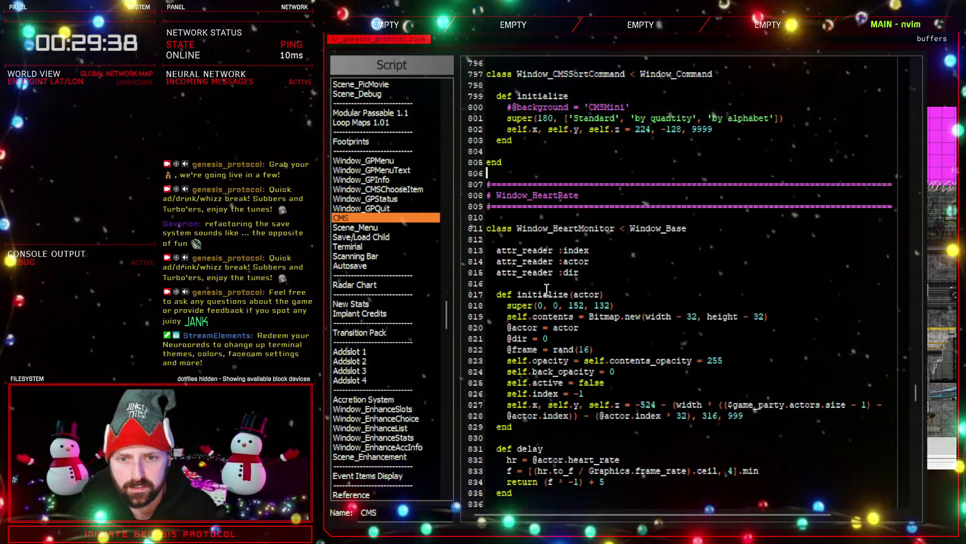
{"action": "scroll", "coordinate": [524, 292], "scroll_direction": "down", "scroll_amount": 20}
{"action": "scroll", "coordinate": [587, 327], "scroll_direction": "down", "scroll_amount": 20}
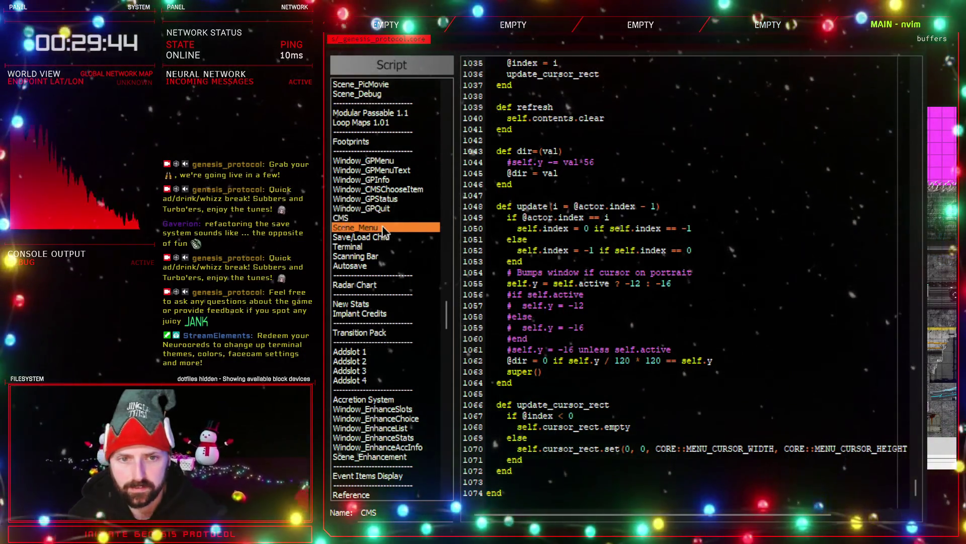
Step: Open the Scene_Menu script from the script list
{"action": "left_click", "coordinate": [407, 229]}
{"action": "mouse_move", "coordinate": [914, 99]}
{"action": "left_mouse_down"}
{"action": "mouse_move", "coordinate": [894, 442]}
{"action": "mouse_move", "coordinate": [886, 330]}
{"action": "left_mouse_up"}
{"action": "scroll", "coordinate": [888, 336], "scroll_direction": "up", "scroll_amount": 20}
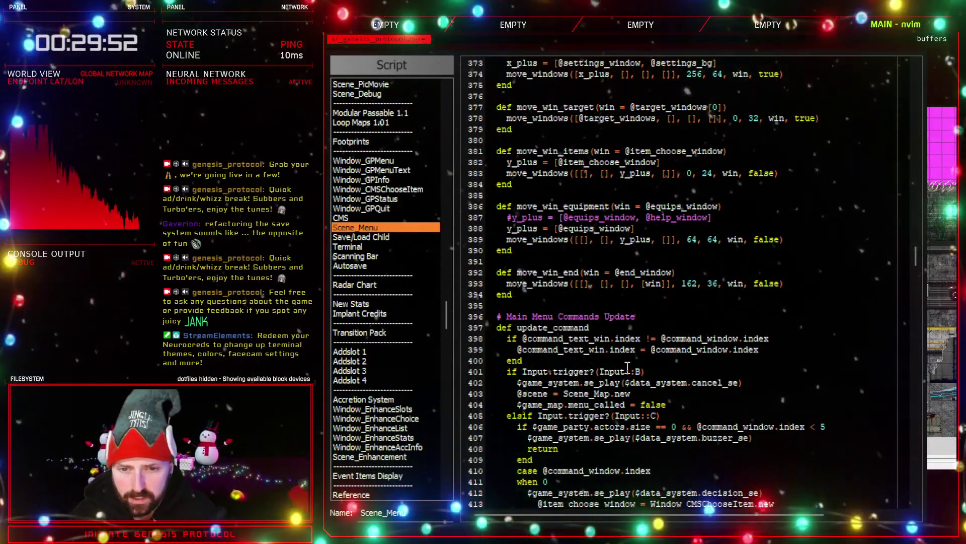
{"action": "scroll", "coordinate": [919, 273], "scroll_direction": "down", "scroll_amount": 10}
{"action": "left_click_drag", "start_coordinate": [920, 272], "coordinate": [921, 331]}
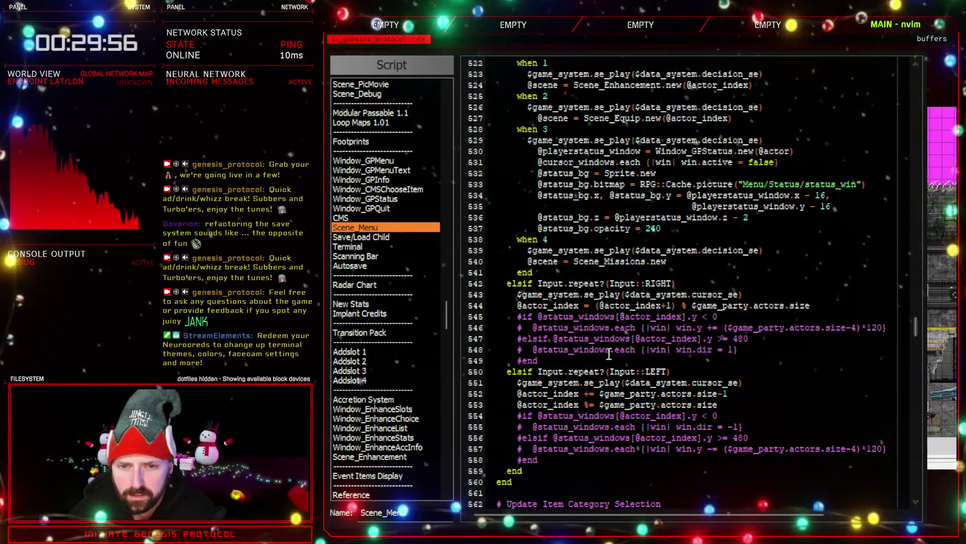
Step: Scroll to the update_command save, load and quit handling around lines 474–514
{"action": "scroll", "coordinate": [543, 341], "scroll_direction": "down", "scroll_amount": 6}
{"action": "scroll", "coordinate": [544, 341], "scroll_direction": "down", "scroll_amount": 8}
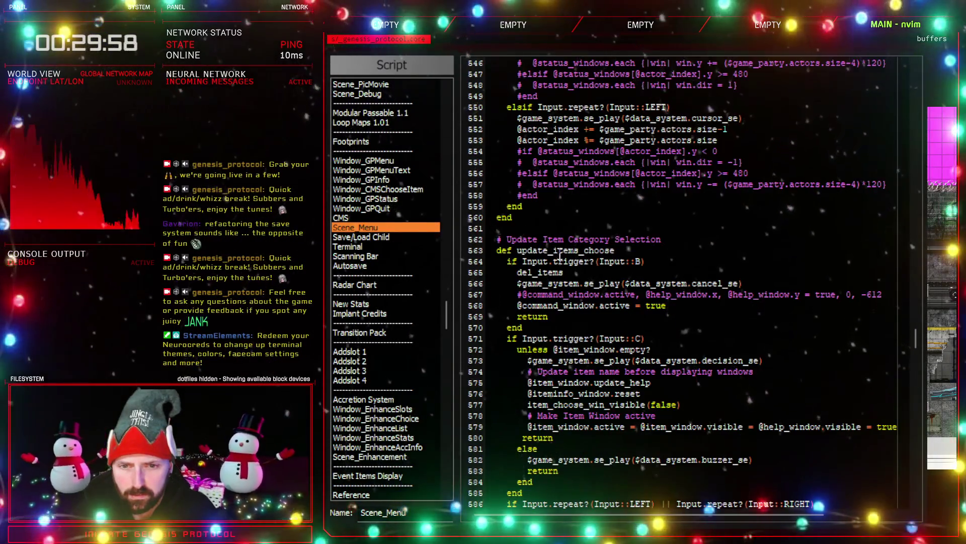
{"action": "scroll", "coordinate": [571, 323], "scroll_direction": "down", "scroll_amount": 8}
{"action": "scroll", "coordinate": [572, 324], "scroll_direction": "up", "scroll_amount": 18}
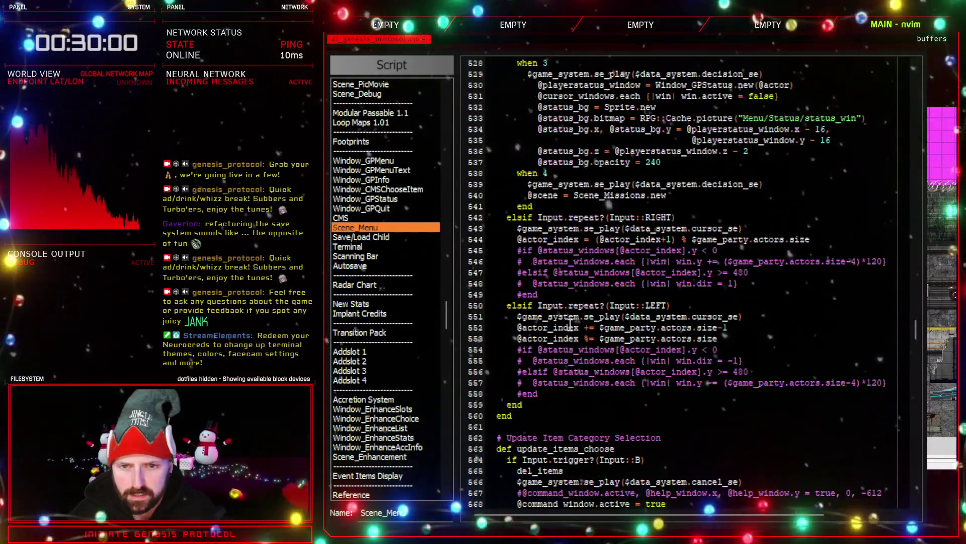
{"action": "scroll", "coordinate": [587, 355], "scroll_direction": "up", "scroll_amount": 6}
{"action": "scroll", "coordinate": [587, 355], "scroll_direction": "up", "scroll_amount": 12}
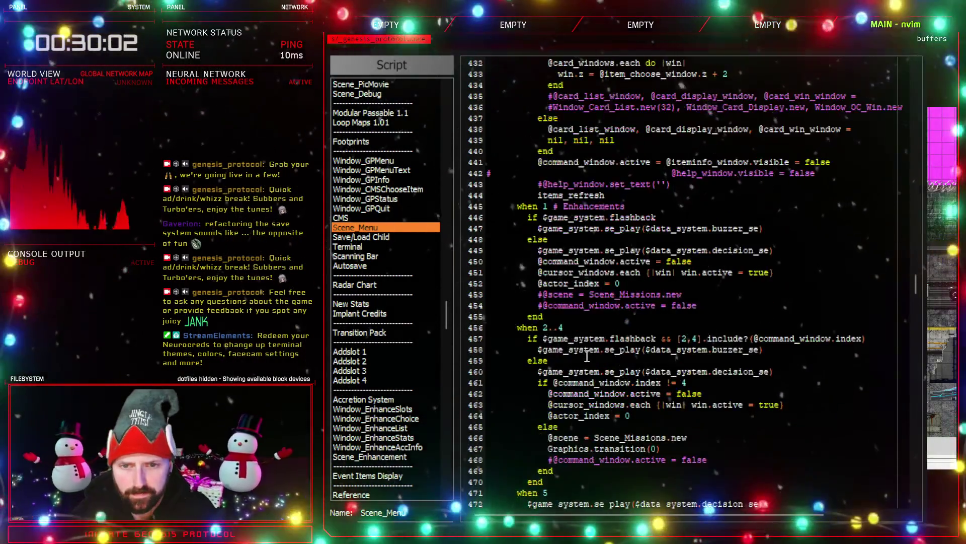
{"action": "scroll", "coordinate": [587, 355], "scroll_direction": "up", "scroll_amount": 12}
{"action": "scroll", "coordinate": [587, 355], "scroll_direction": "down", "scroll_amount": 12}
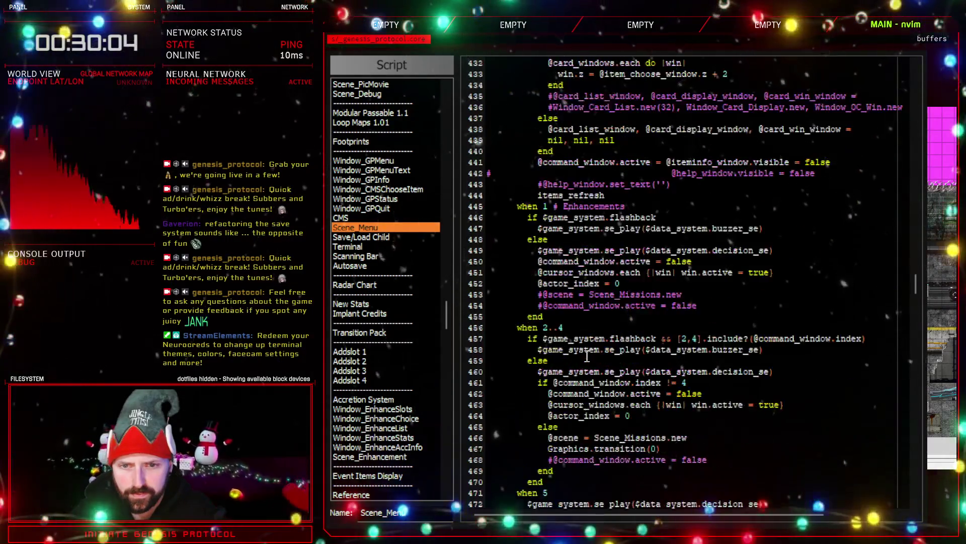
{"action": "scroll", "coordinate": [586, 355], "scroll_direction": "down", "scroll_amount": 10}
{"action": "scroll", "coordinate": [587, 355], "scroll_direction": "down", "scroll_amount": 4}
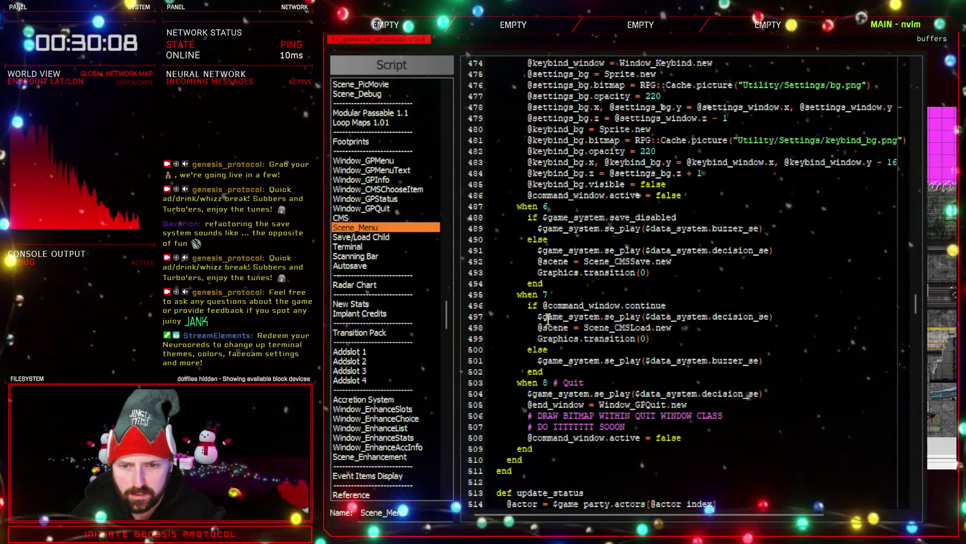
{"action": "left_click", "coordinate": [565, 294]}
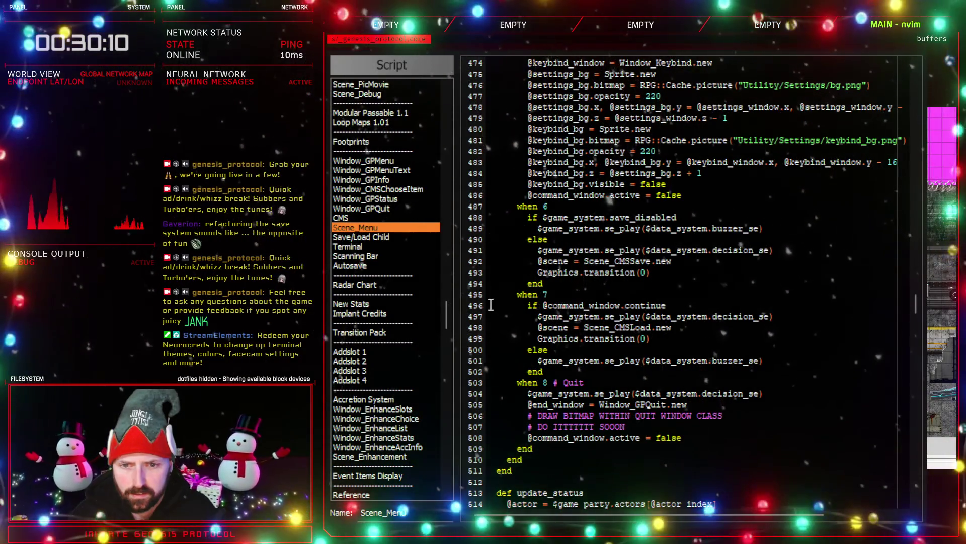
{"action": "left_click_drag", "start_coordinate": [528, 305], "coordinate": [577, 370]}
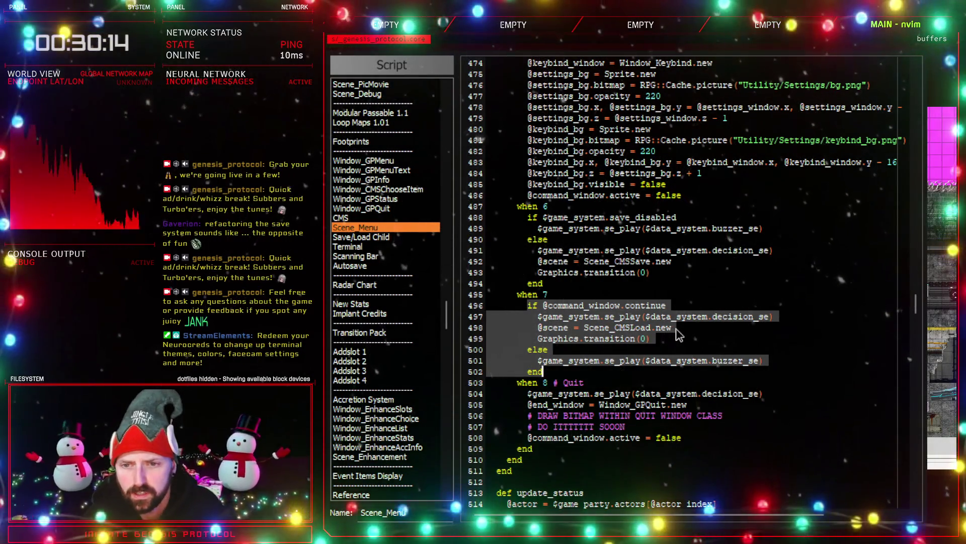
{"action": "left_click", "coordinate": [673, 328]}
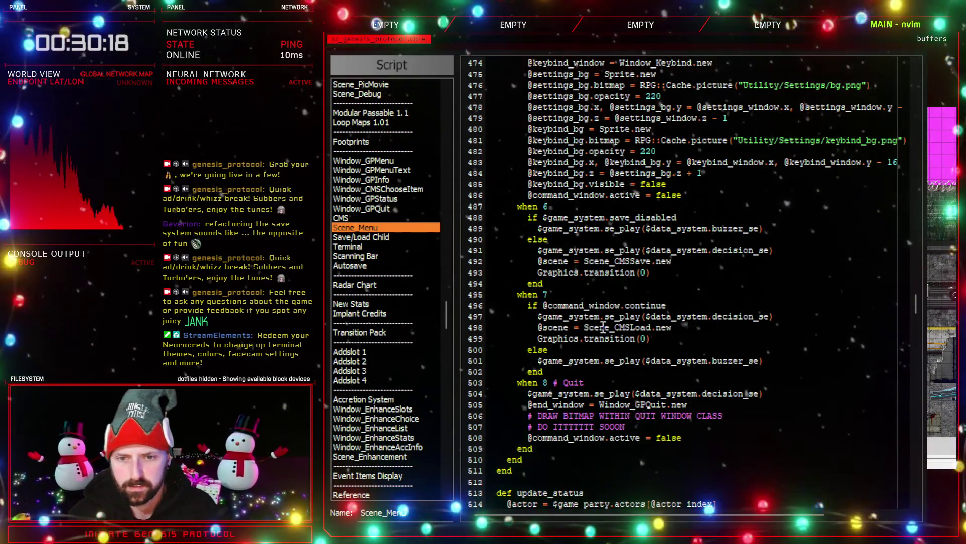
{"action": "left_click_drag", "start_coordinate": [544, 305], "coordinate": [688, 301]}
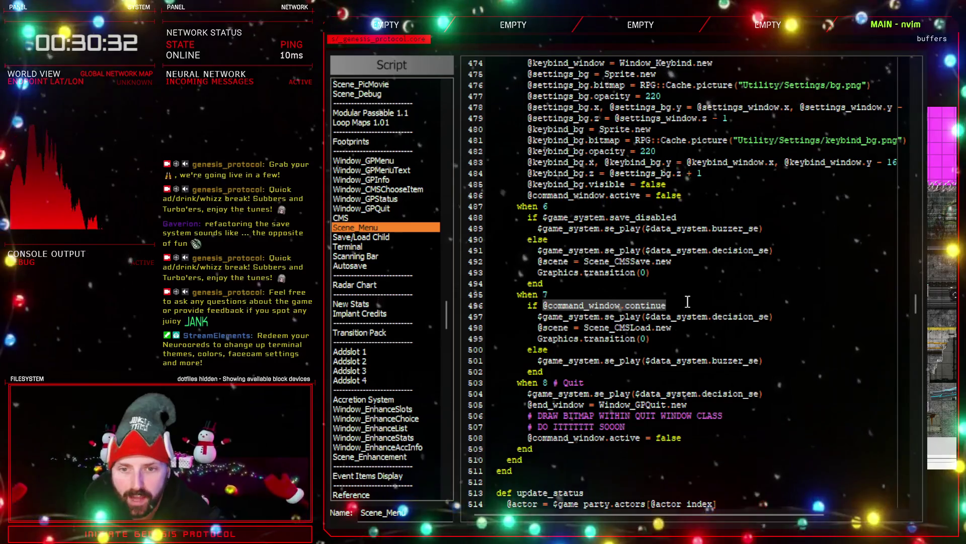
{"action": "left_click", "coordinate": [631, 317]}
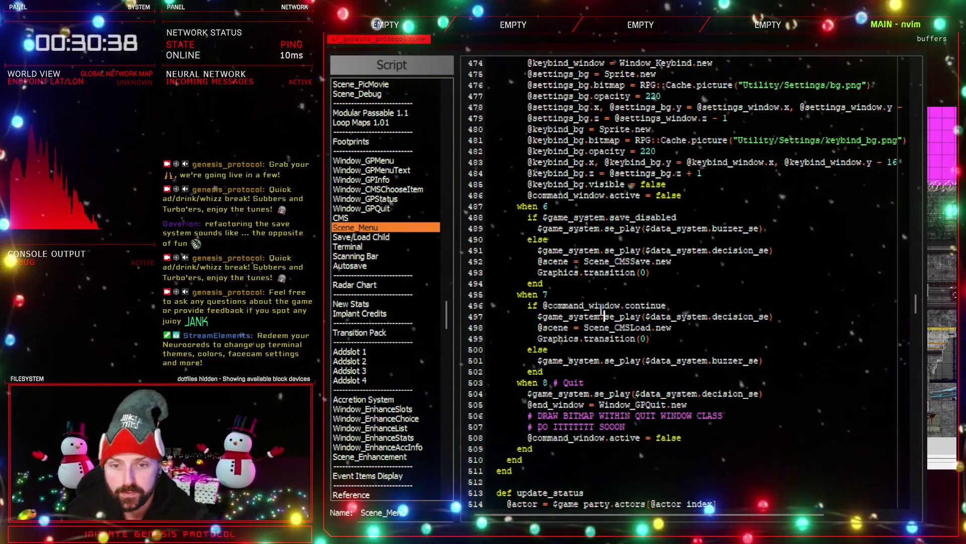
{"action": "left_click_drag", "start_coordinate": [560, 360], "coordinate": [777, 366]}
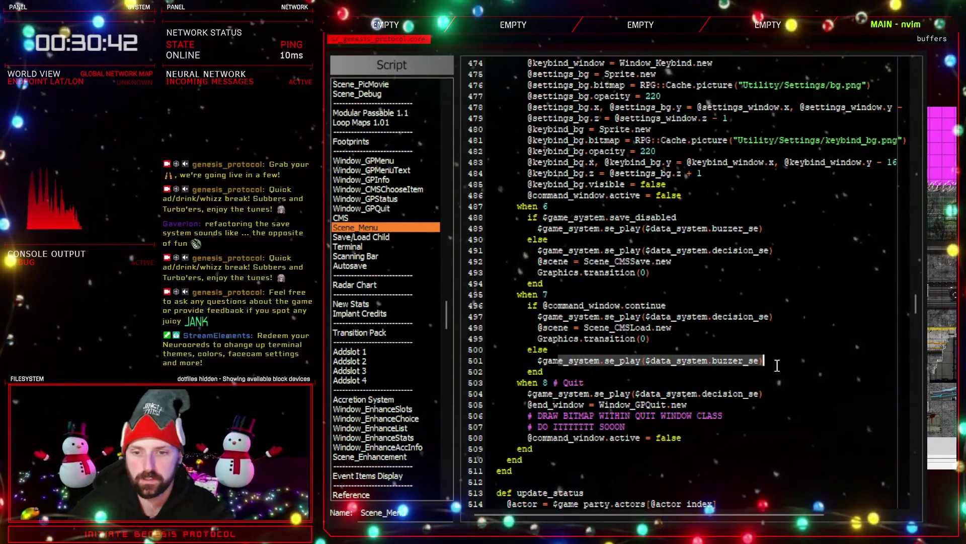
Step: Review the Quit branch's DRAW BITMAP to-do comments, then apply with OK
{"action": "scroll", "coordinate": [713, 332], "scroll_direction": "down", "scroll_amount": 2}
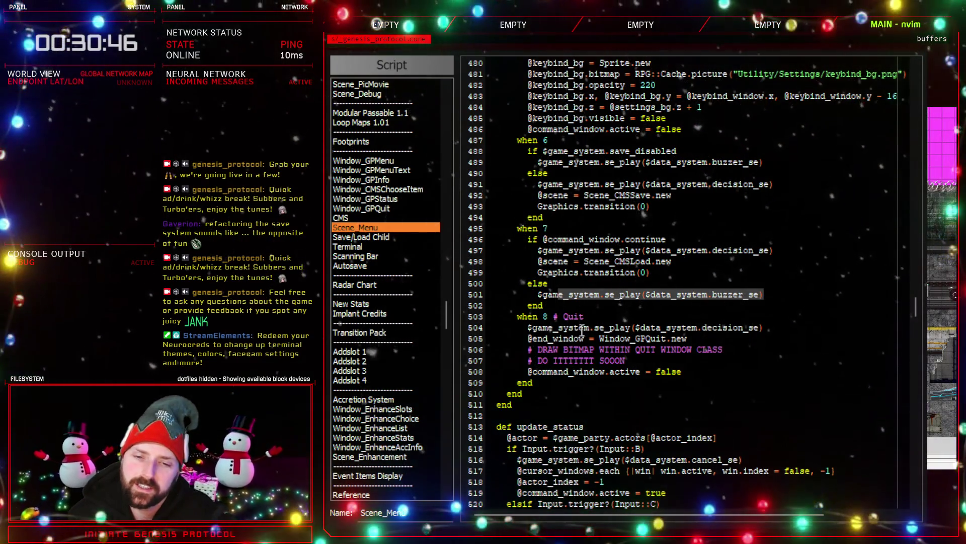
{"action": "mouse_move", "coordinate": [538, 349]}
{"action": "left_mouse_down"}
{"action": "mouse_move", "coordinate": [676, 349]}
{"action": "mouse_move", "coordinate": [599, 350]}
{"action": "mouse_move", "coordinate": [643, 356]}
{"action": "left_mouse_up"}
{"action": "left_click", "coordinate": [652, 356]}
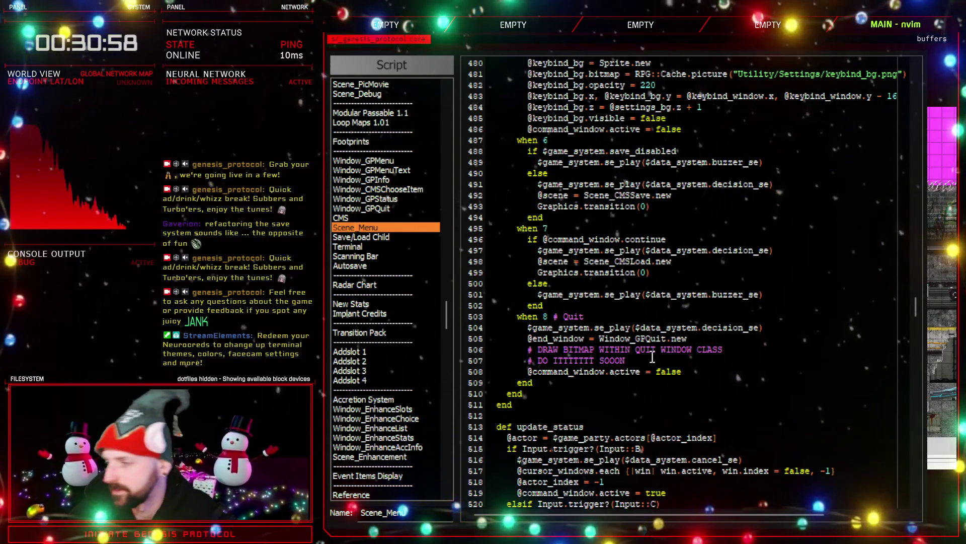
{"action": "left_click_drag", "start_coordinate": [633, 360], "coordinate": [553, 360]}
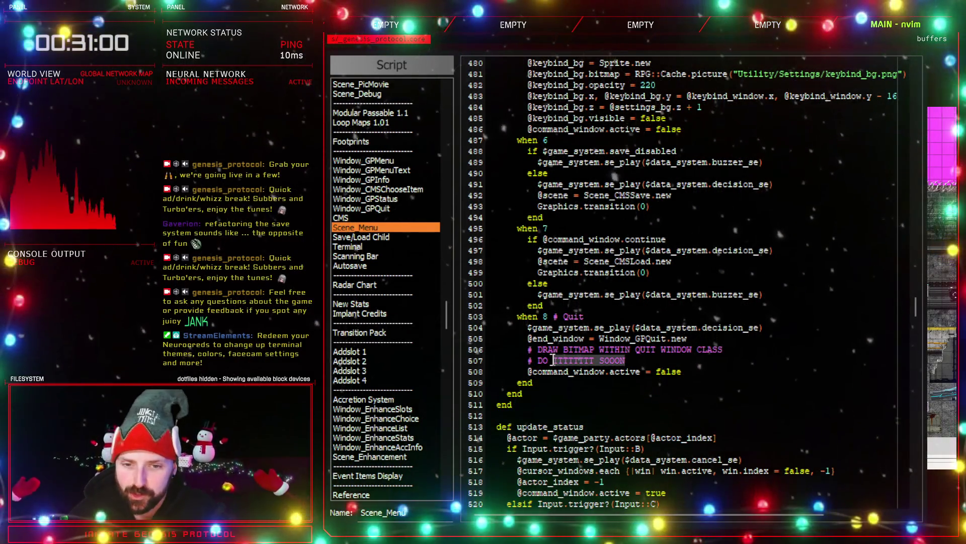
{"action": "left_click", "coordinate": [643, 361]}
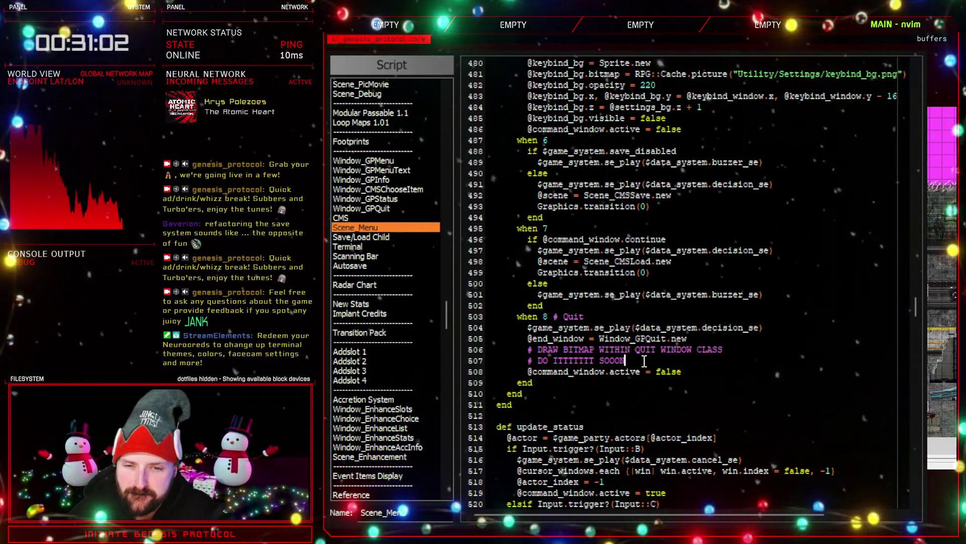
{"action": "left_click", "coordinate": [716, 523]}
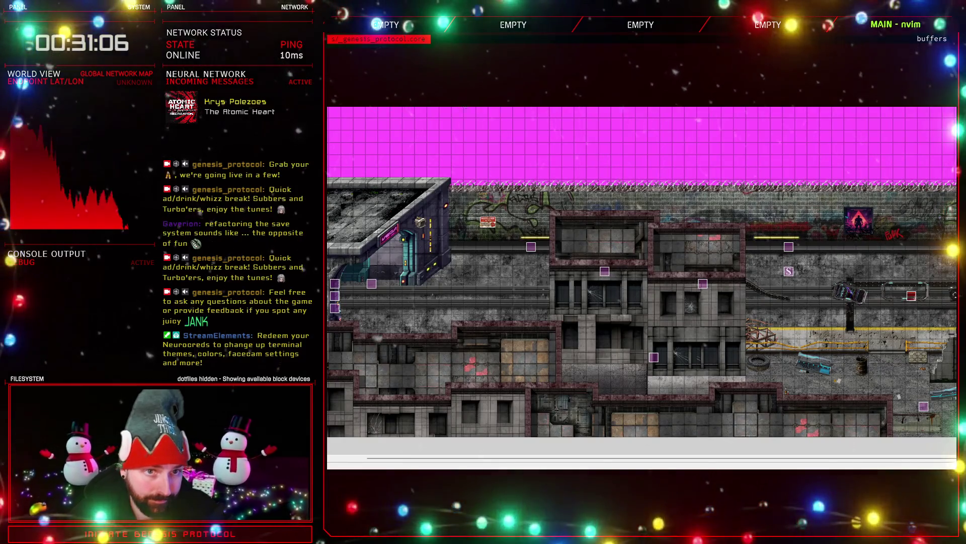
Step: Launch a playtest and start a new game on Normal difficulty
{"action": "key", "text": "ctrl+n"}
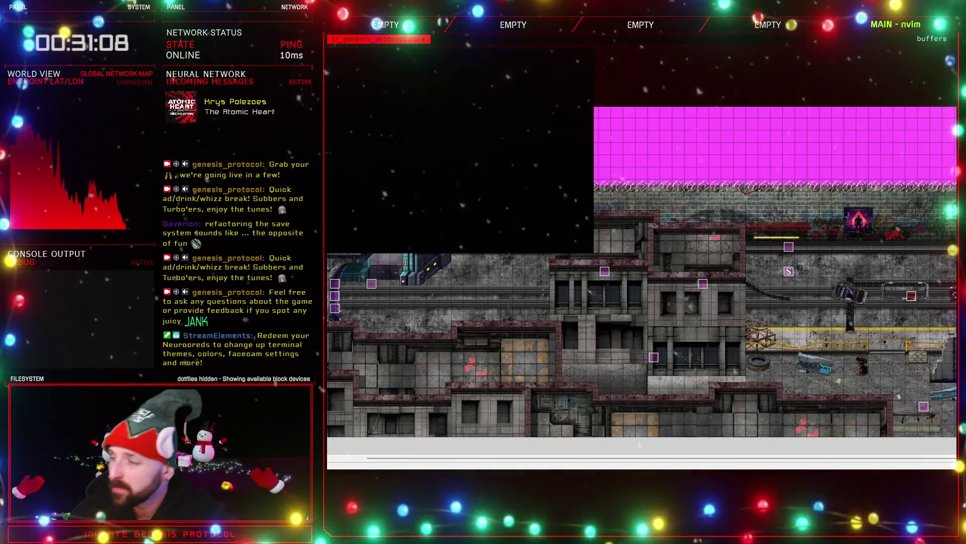
{"action": "key", "text": "Return"}
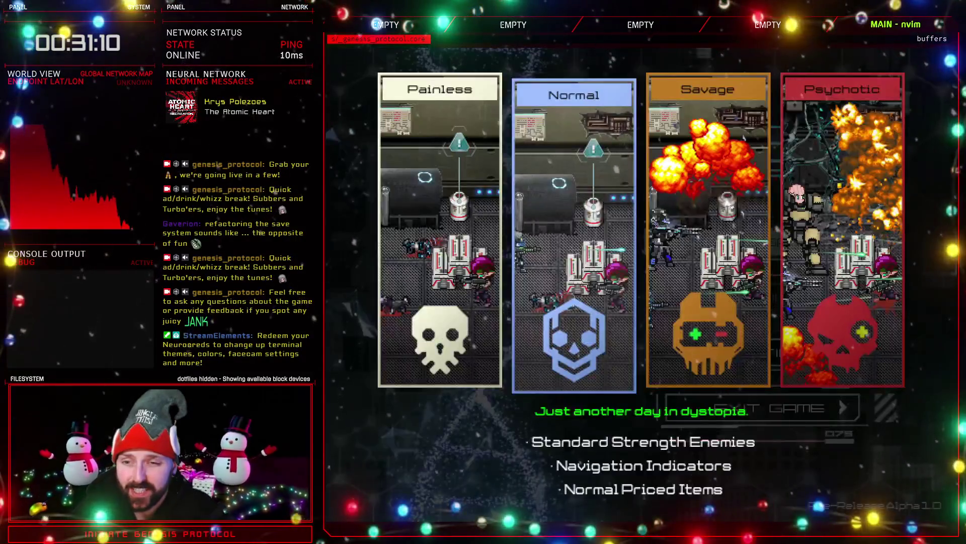
{"action": "key", "text": "Return"}
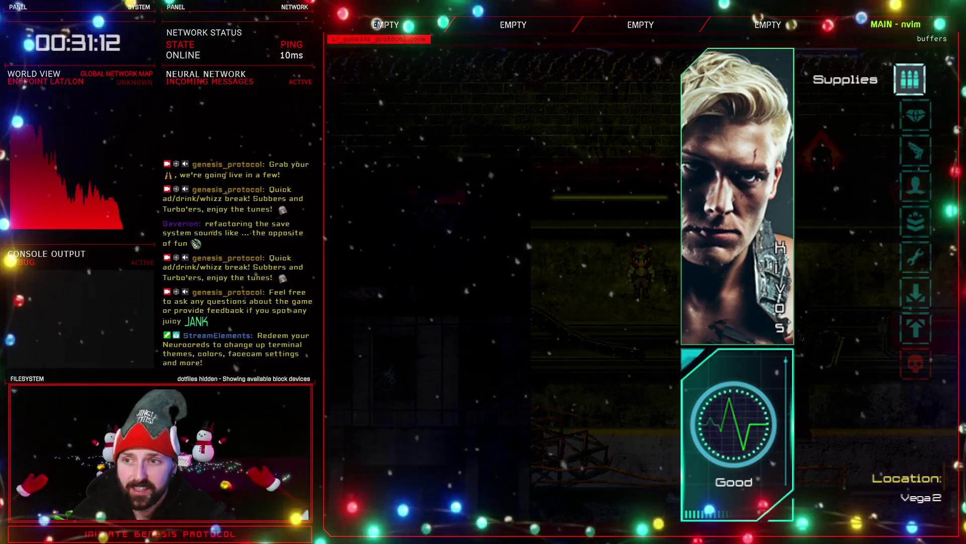
Step: Bring up the quit dialog and confirm Exit Game
{"action": "key", "text": "Escape"}
{"action": "key", "text": "Down"}
{"action": "key", "text": "Down"}
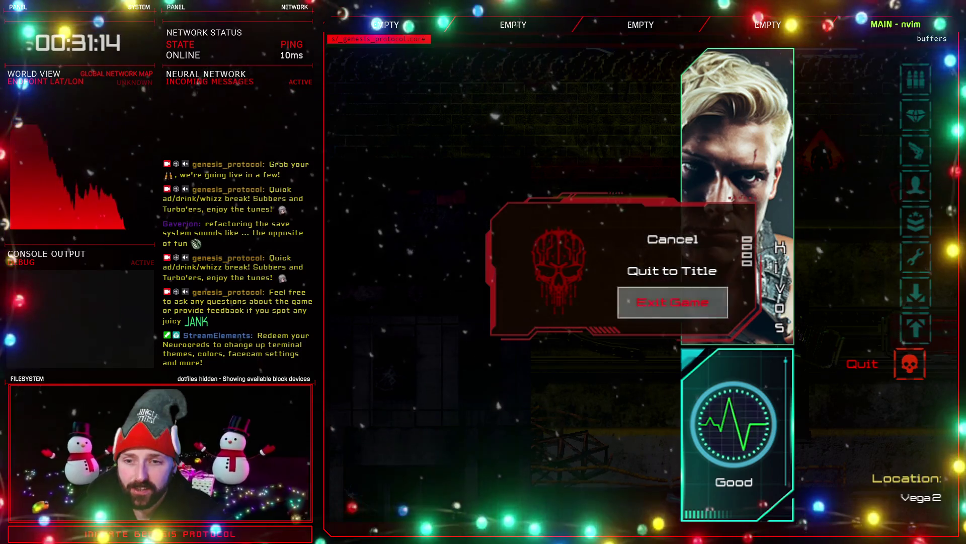
{"action": "key", "text": "Up"}
{"action": "key", "text": "Down"}
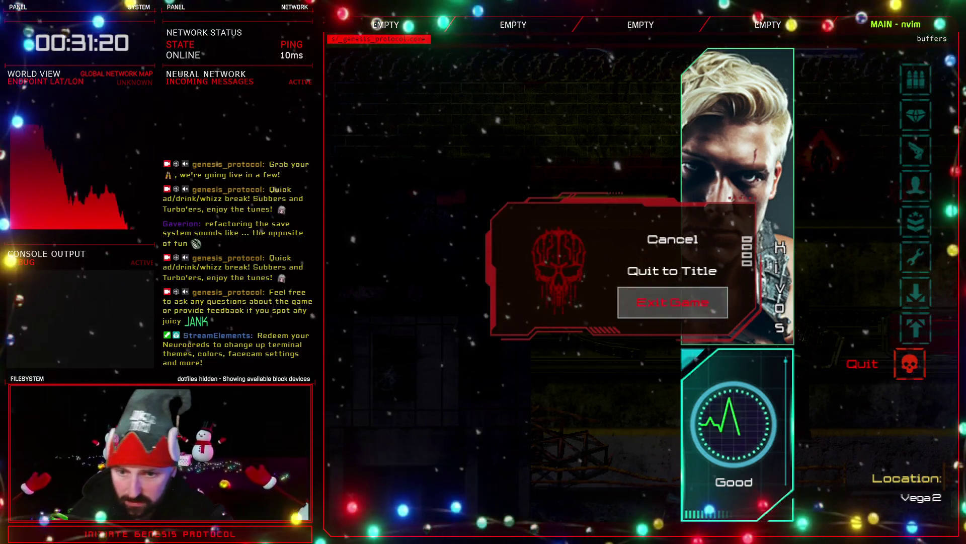
{"action": "key", "text": "Return"}
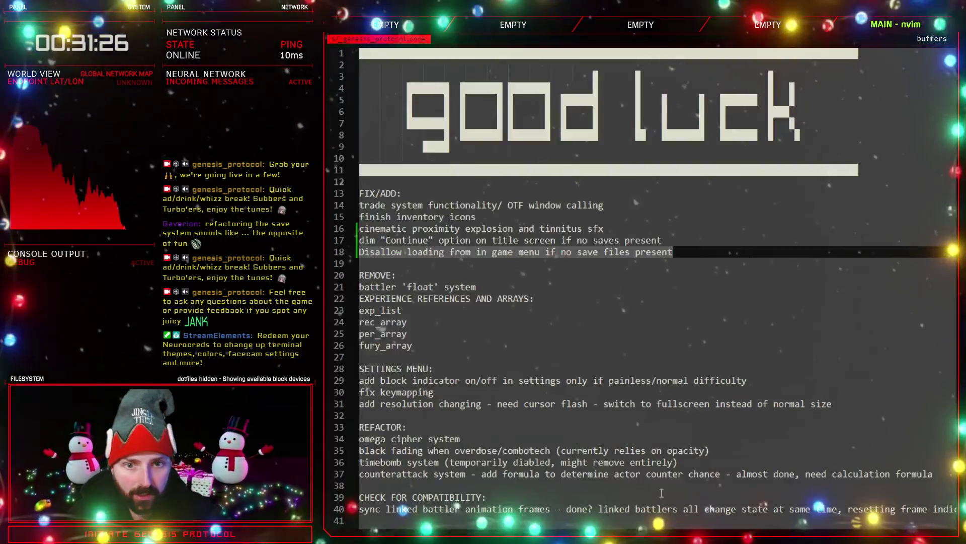
Step: Delete the 'Disallow loading' to-do on line 18
{"action": "left_click", "coordinate": [560, 255]}
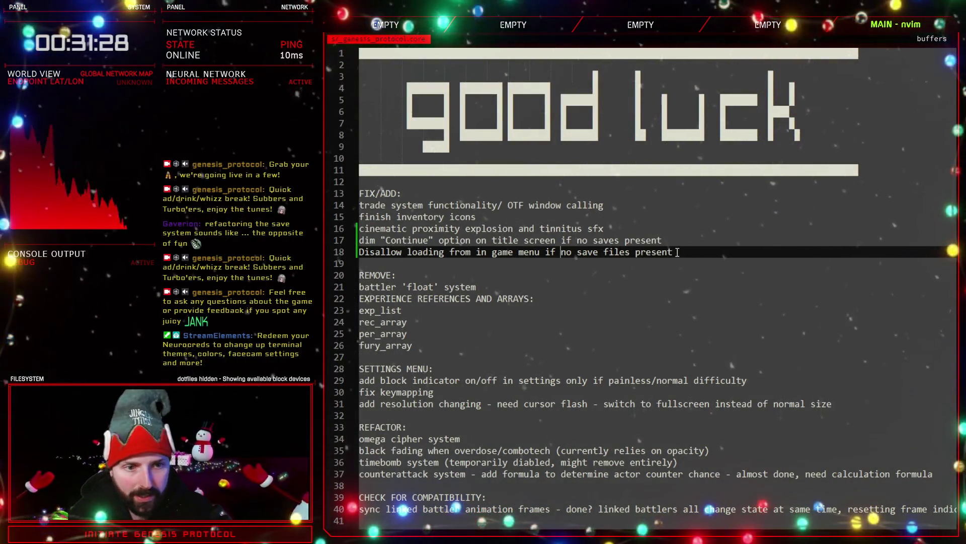
{"action": "left_click_drag", "start_coordinate": [677, 253], "coordinate": [361, 257]}
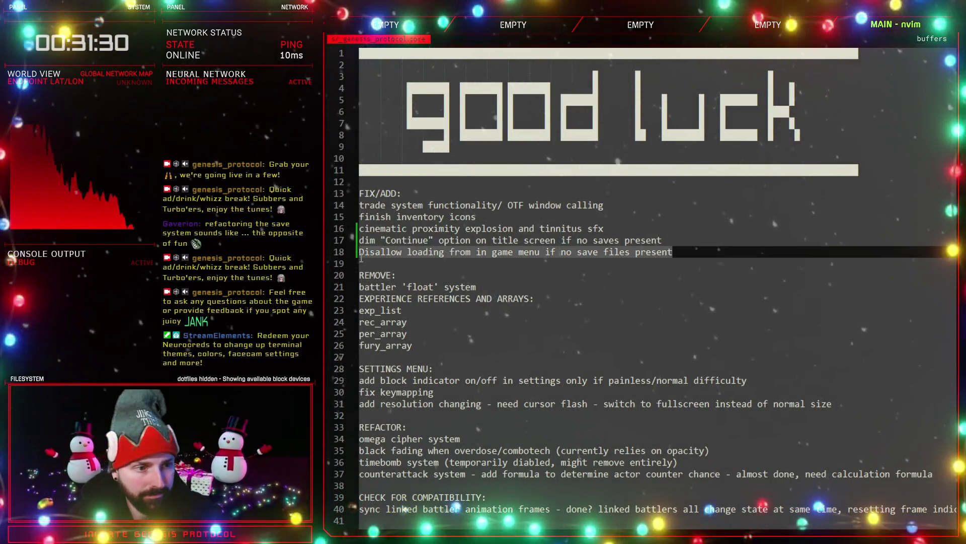
{"action": "key", "text": "BackSpace"}
{"action": "key", "text": "BackSpace"}
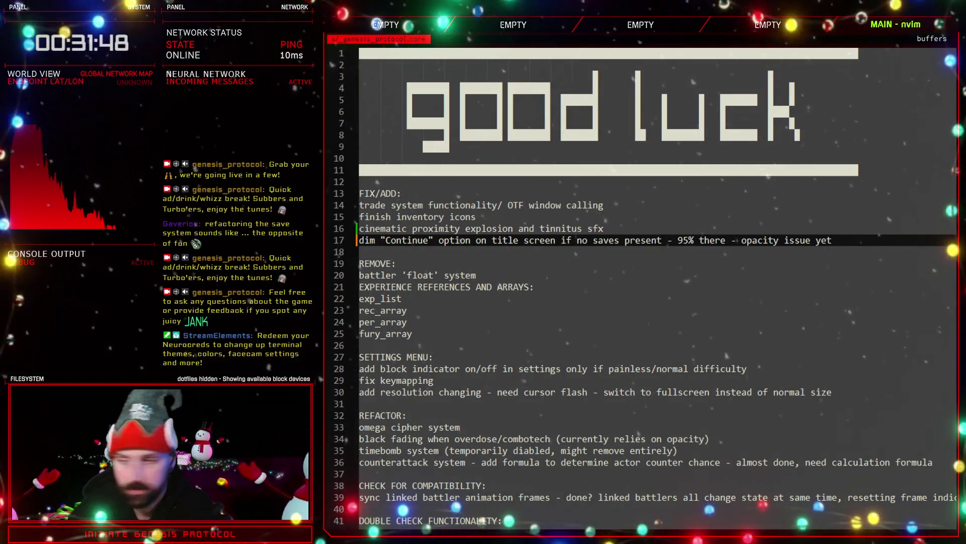
Step: Move the edit point up to line 15, then switch back to the RPG Maker map editor
{"action": "left_click", "coordinate": [619, 229]}
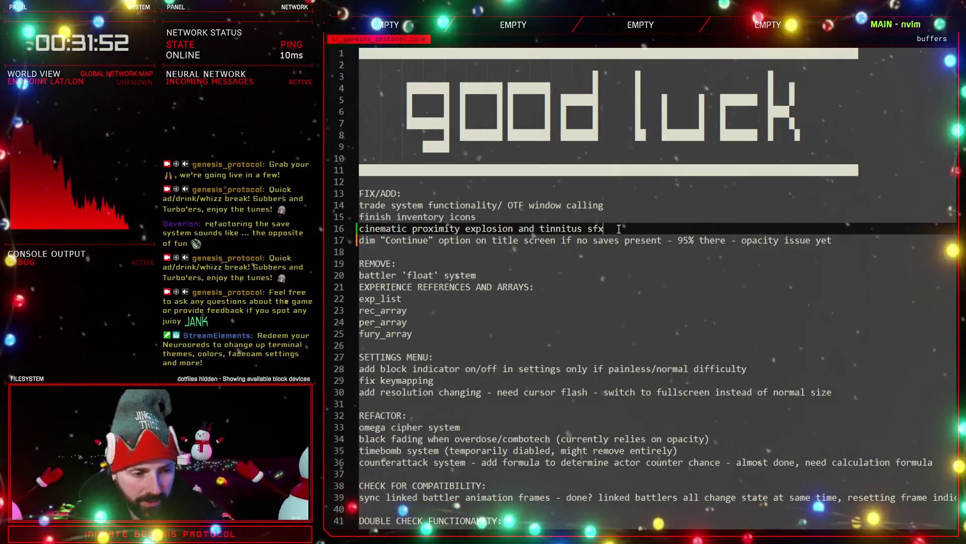
{"action": "scroll", "coordinate": [615, 353], "scroll_direction": "down", "scroll_amount": 1}
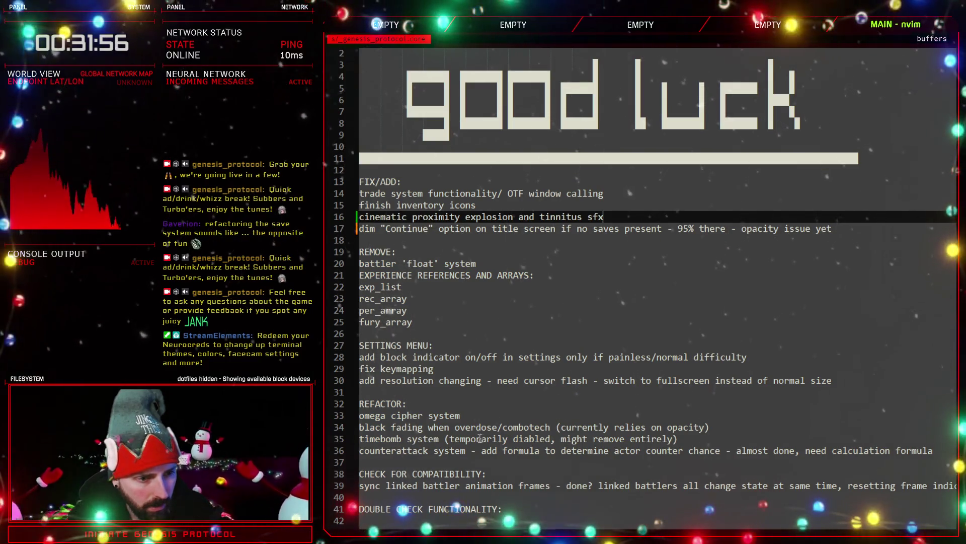
{"action": "scroll", "coordinate": [471, 431], "scroll_direction": "up", "scroll_amount": 1}
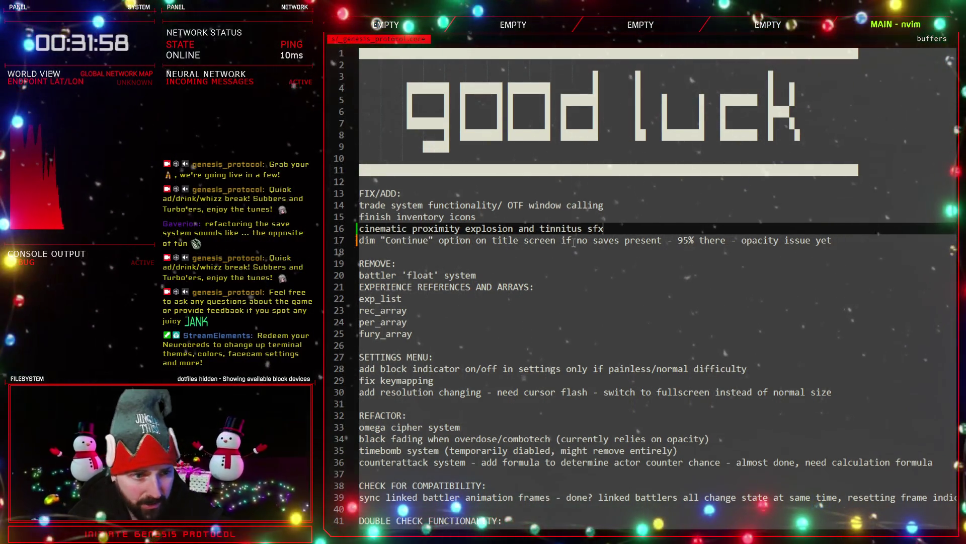
{"action": "key", "text": "k"}
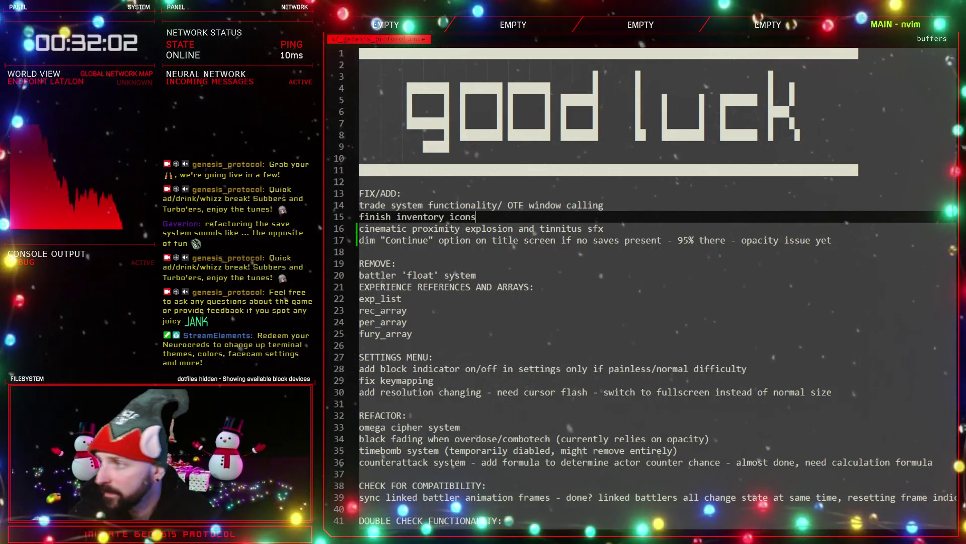
{"action": "key", "text": "alt+Tab"}
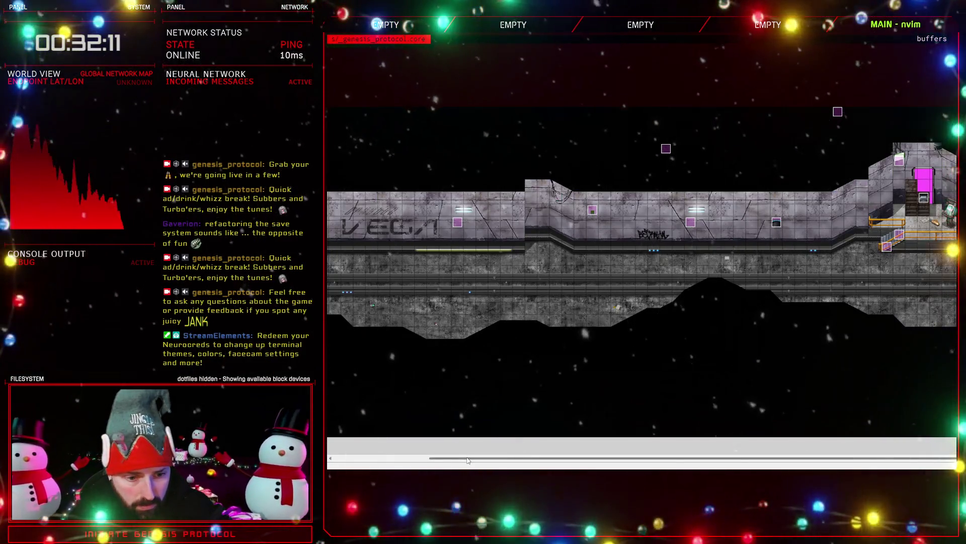
Step: Browse the level maps and inspect the 'after bio events' event's set_teleport command, cancelling without changes
{"action": "left_click_drag", "start_coordinate": [460, 452], "coordinate": [373, 455]}
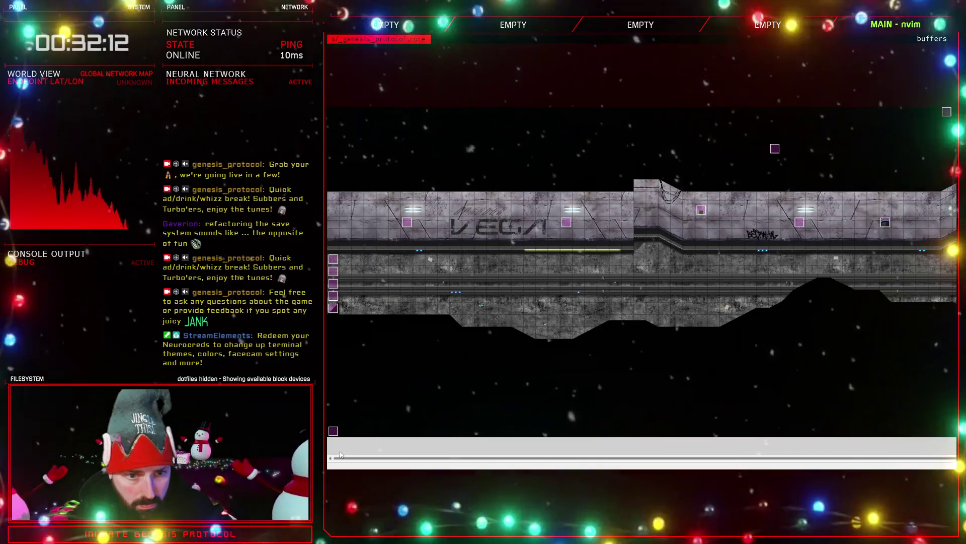
{"action": "left_click", "coordinate": [358, 258]}
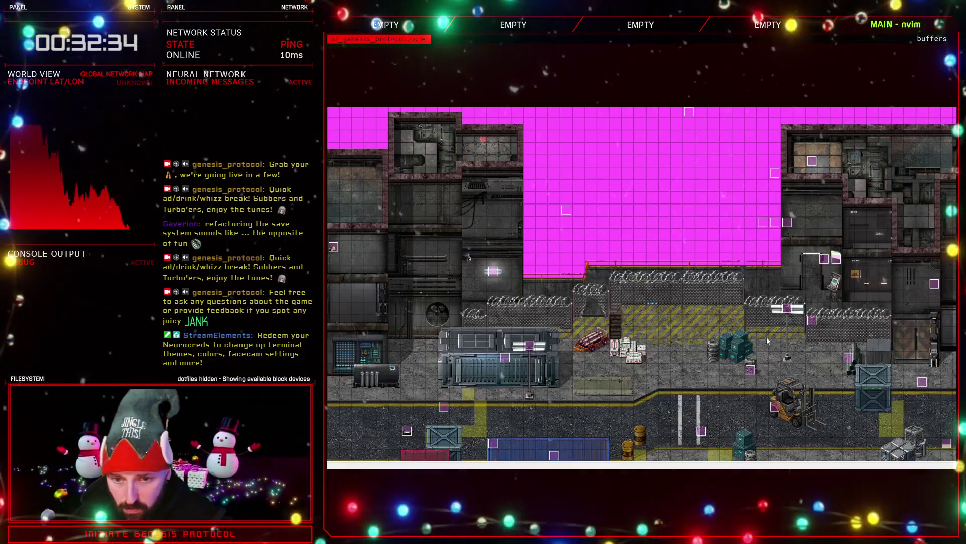
{"action": "left_click", "coordinate": [703, 432]}
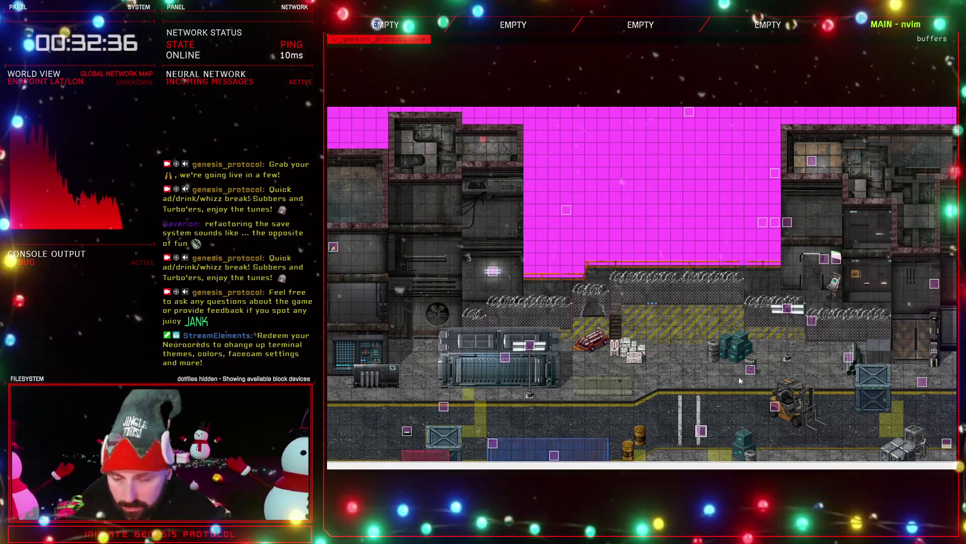
{"action": "key", "text": "Return"}
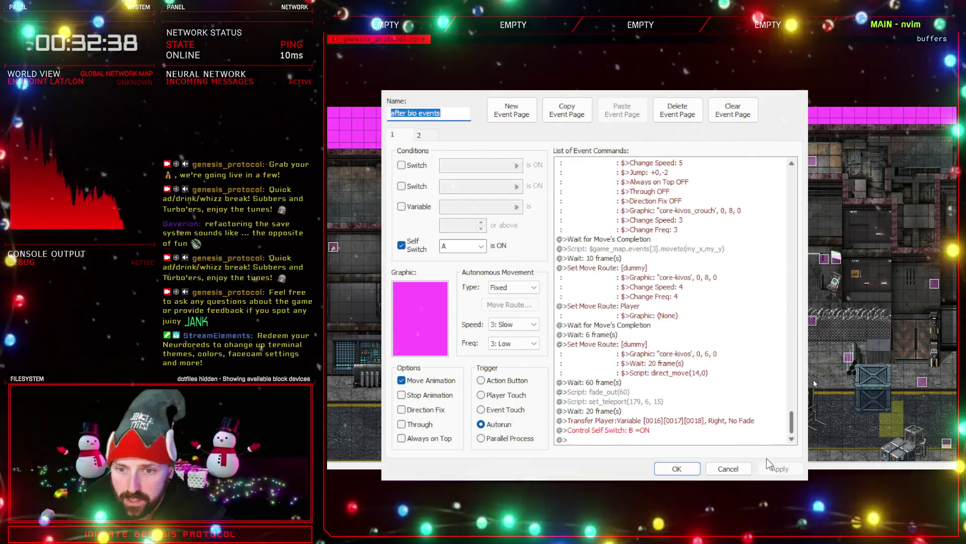
{"action": "left_click", "coordinate": [750, 401]}
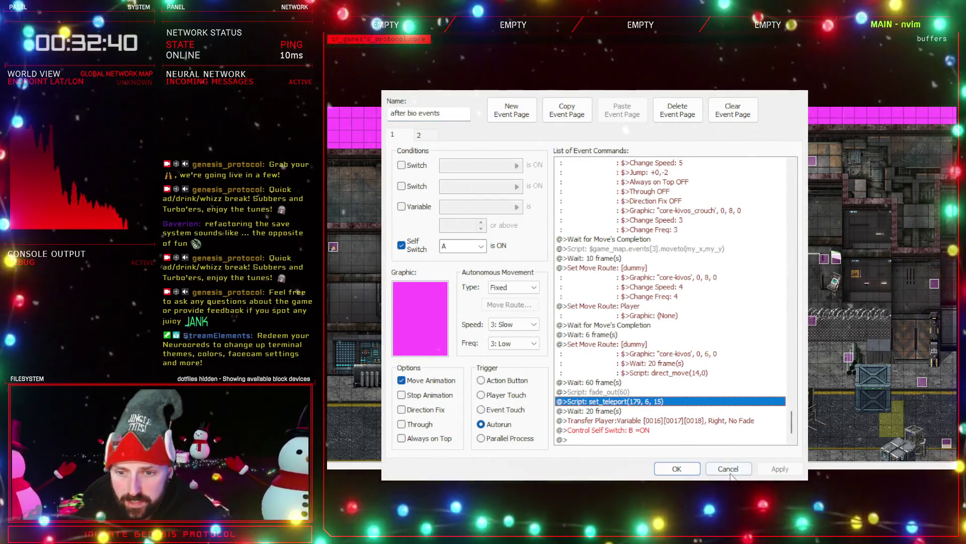
{"action": "left_click", "coordinate": [730, 471]}
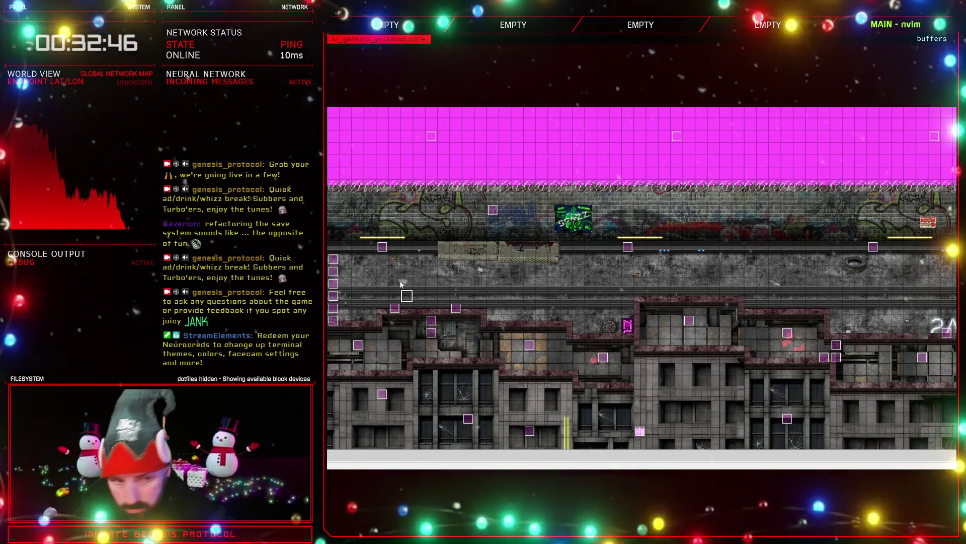
Step: Set the player start position on a street tile and launch a playtest to the title menu
{"action": "left_click", "coordinate": [407, 295]}
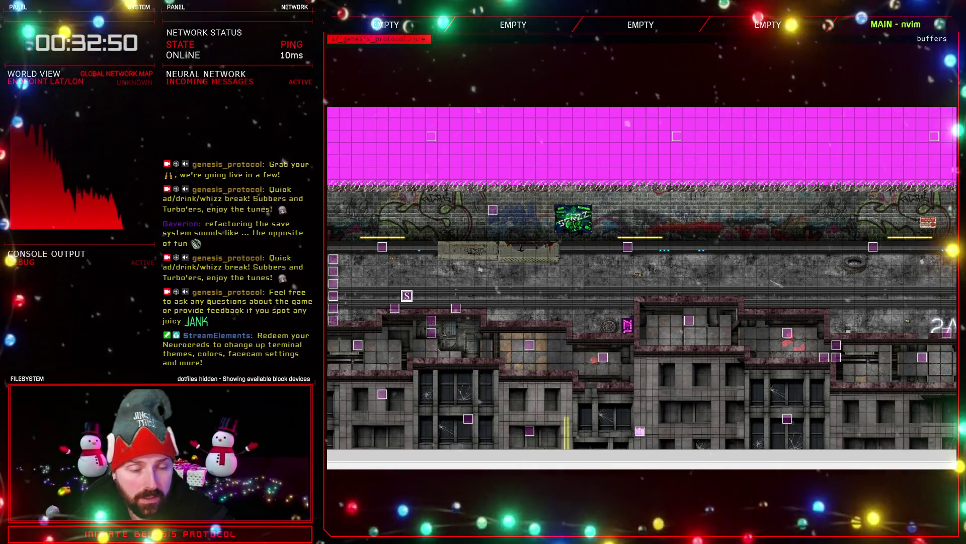
{"action": "key", "text": "Delete"}
{"action": "key", "text": "Escape"}
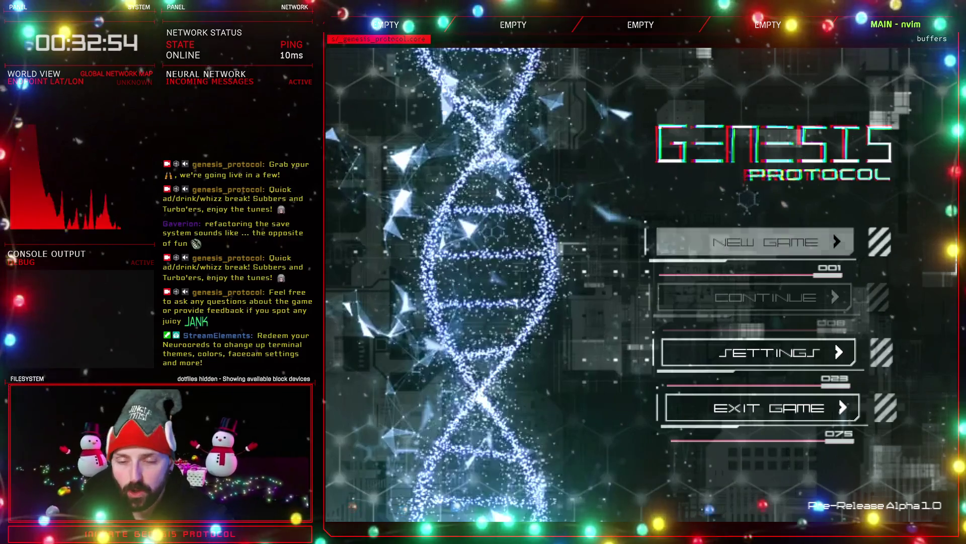
Step: Start a Normal game, walk the character right toward the building, and open the status menu
{"action": "key", "text": "Return"}
{"action": "key", "text": "Return"}
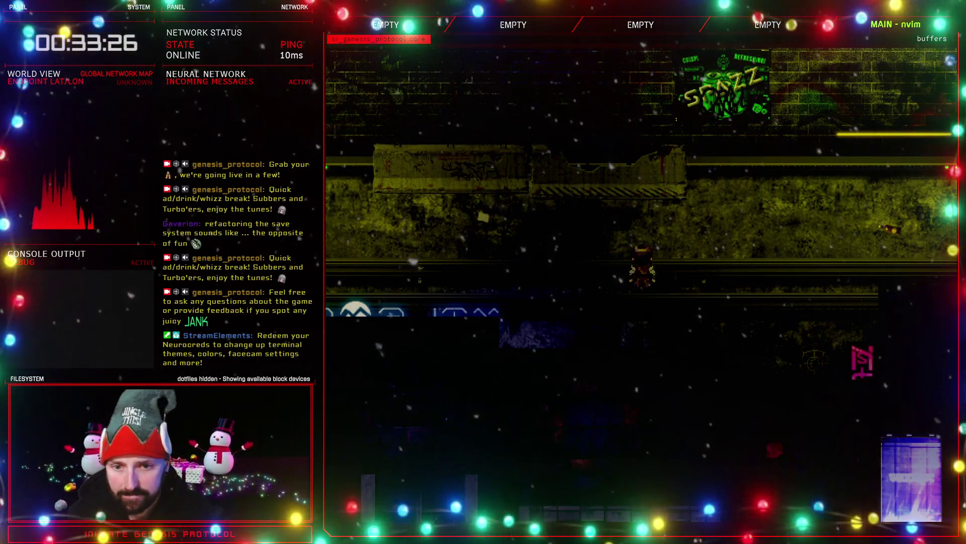
{"action": "key", "text": "Right"}
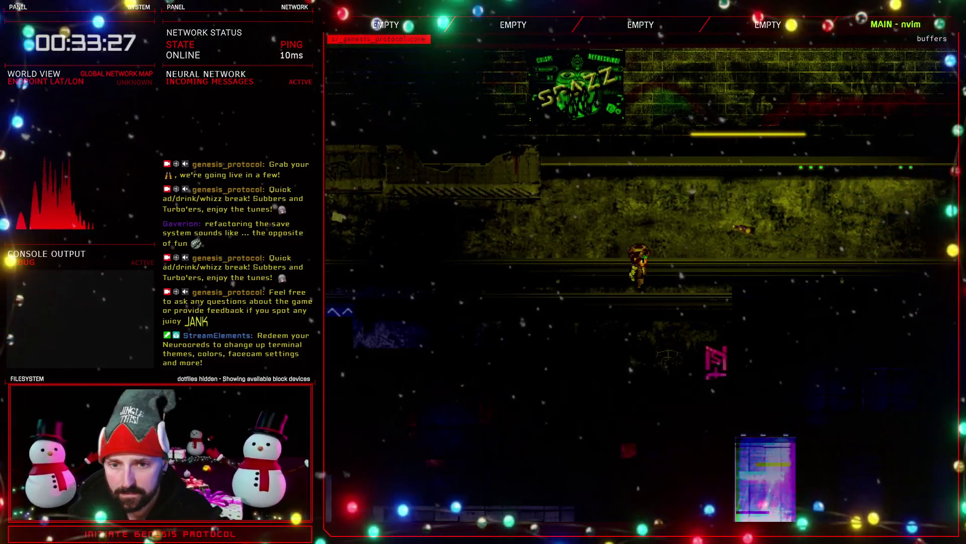
{"action": "key", "text": "Right"}
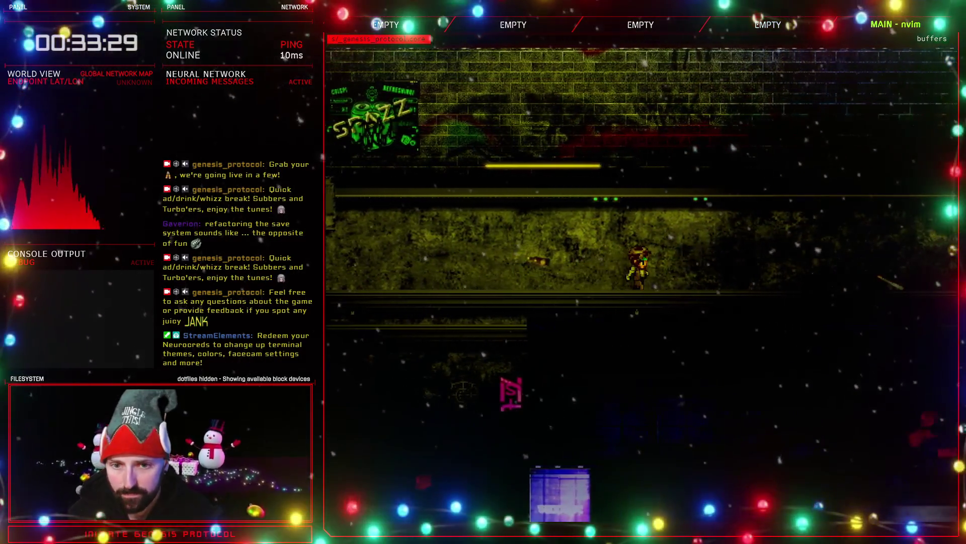
{"action": "key", "text": "Right"}
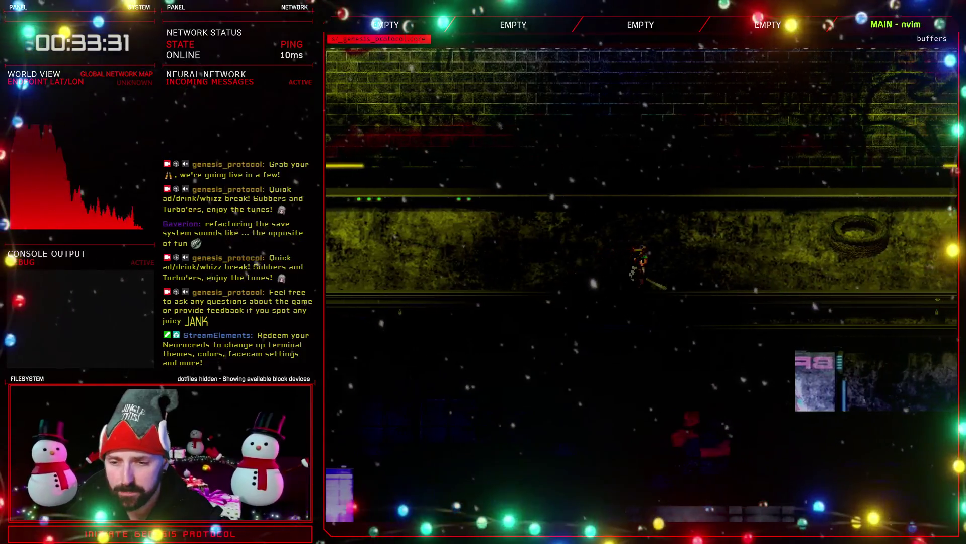
{"action": "key", "text": "Right"}
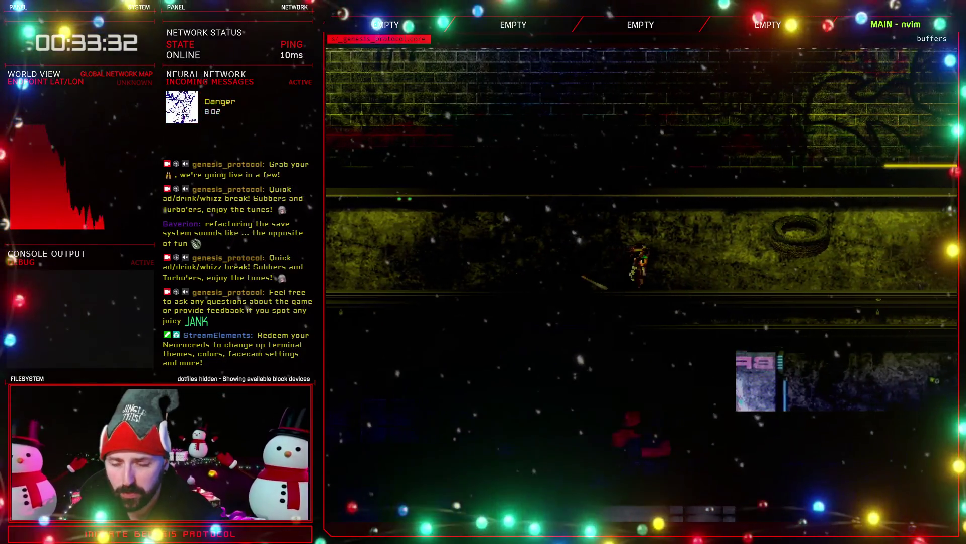
{"action": "key", "text": "Right"}
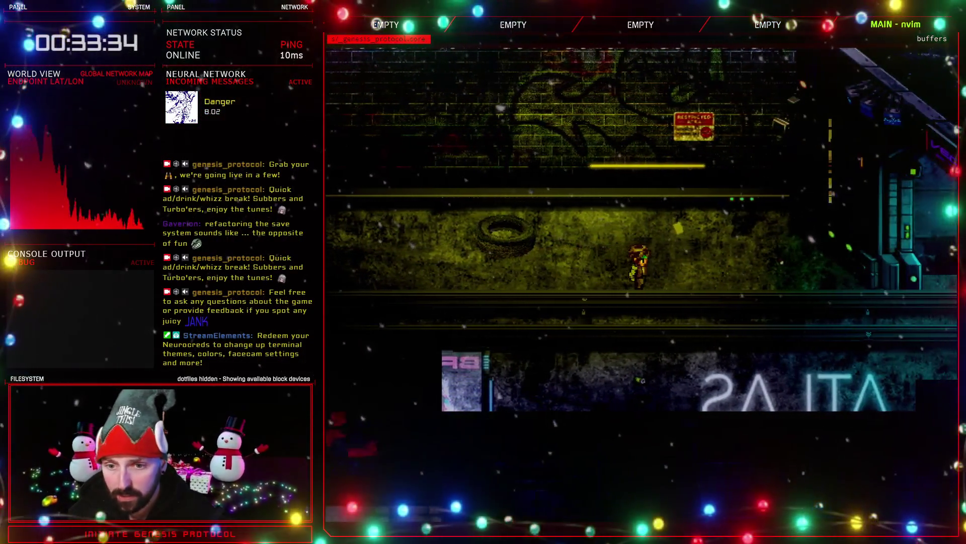
{"action": "key", "text": "Right"}
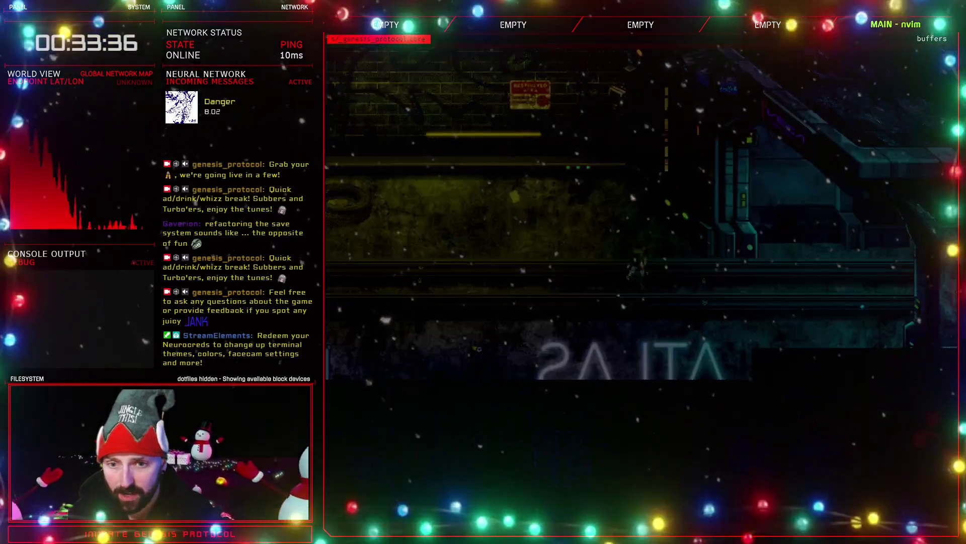
{"action": "key", "text": "Tab"}
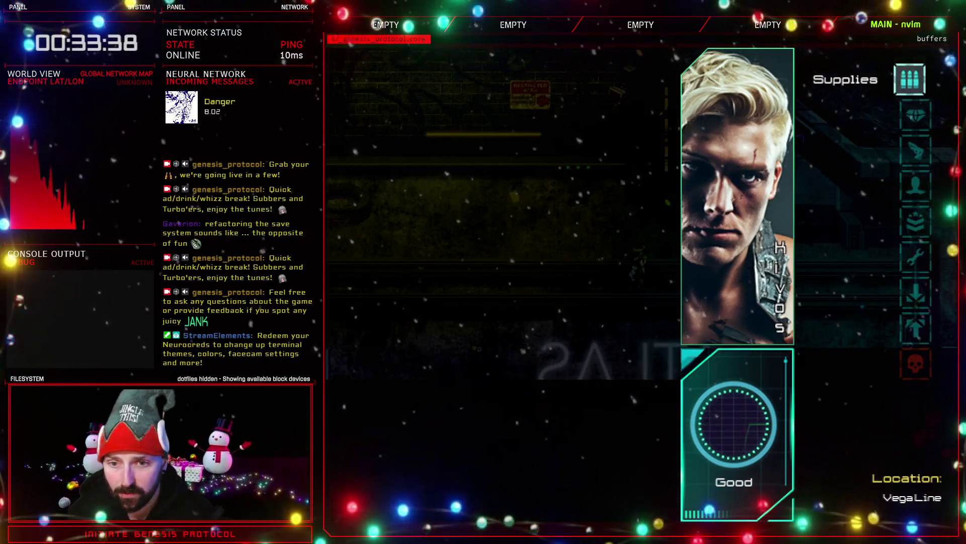
Step: Browse Kivos's supply categories and return to the status screen
{"action": "key", "text": "Return"}
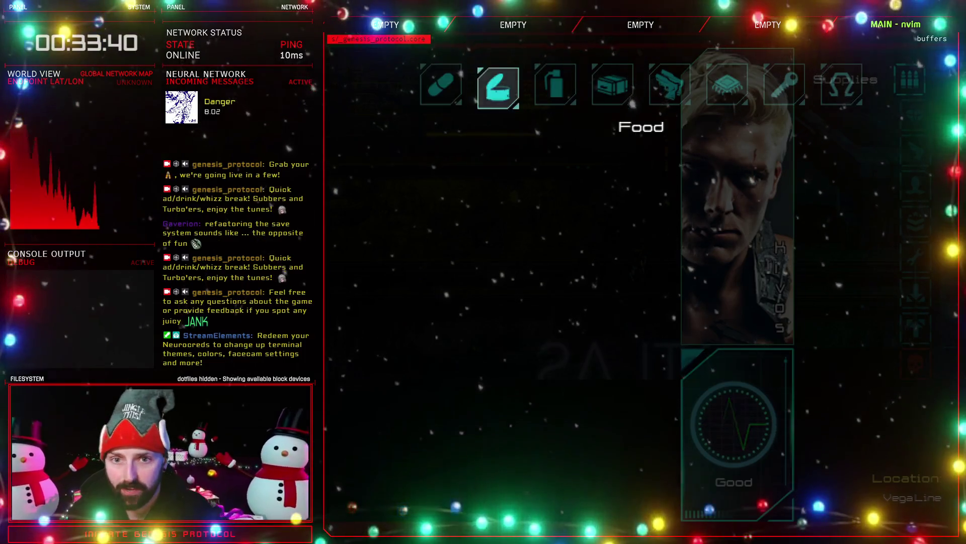
{"action": "key", "text": "Right"}
{"action": "key", "text": "Right"}
{"action": "key", "text": "Right"}
{"action": "key", "text": "Escape"}
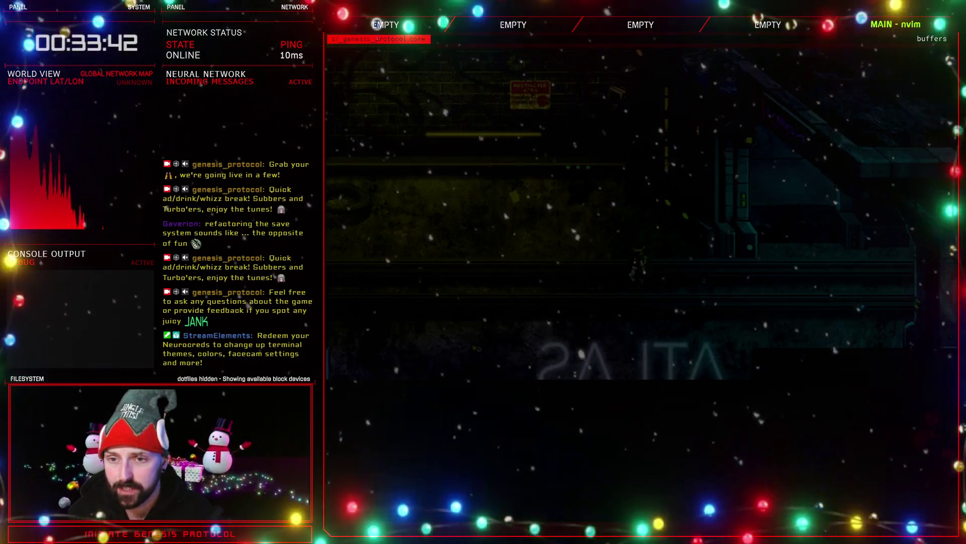
{"action": "key", "text": "Escape"}
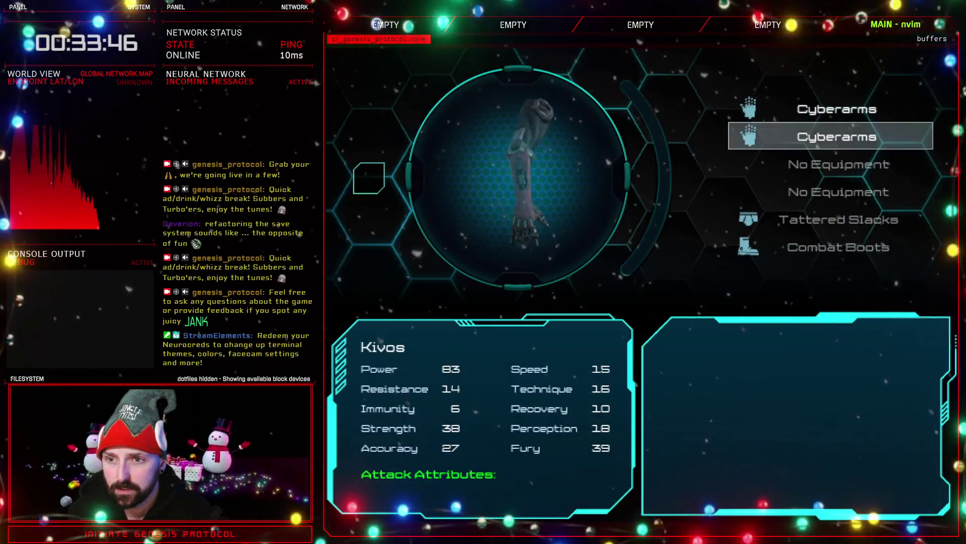
Step: Review Kivos's equipment slots, including the Combat Boots (RES 4) and Tattered Slacks
{"action": "key", "text": "Escape"}
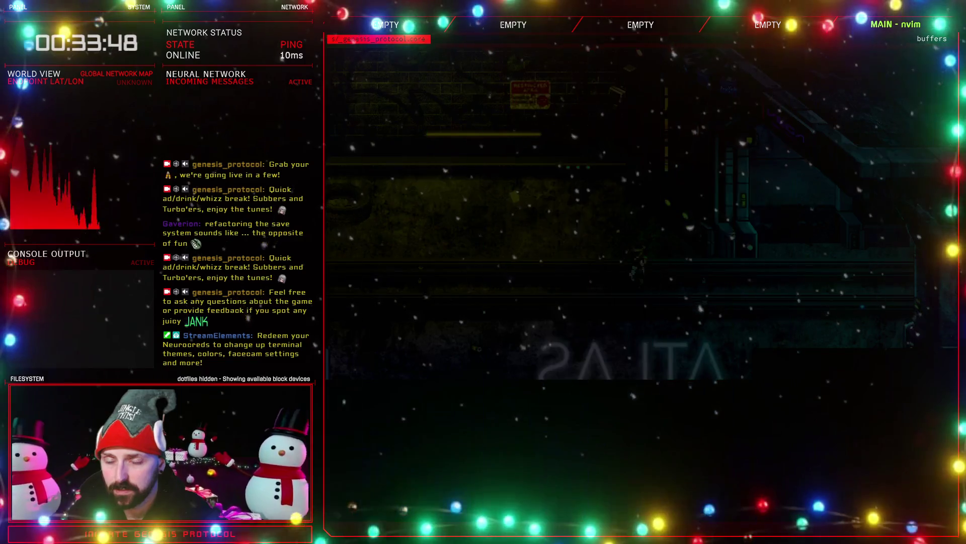
{"action": "key", "text": "Return"}
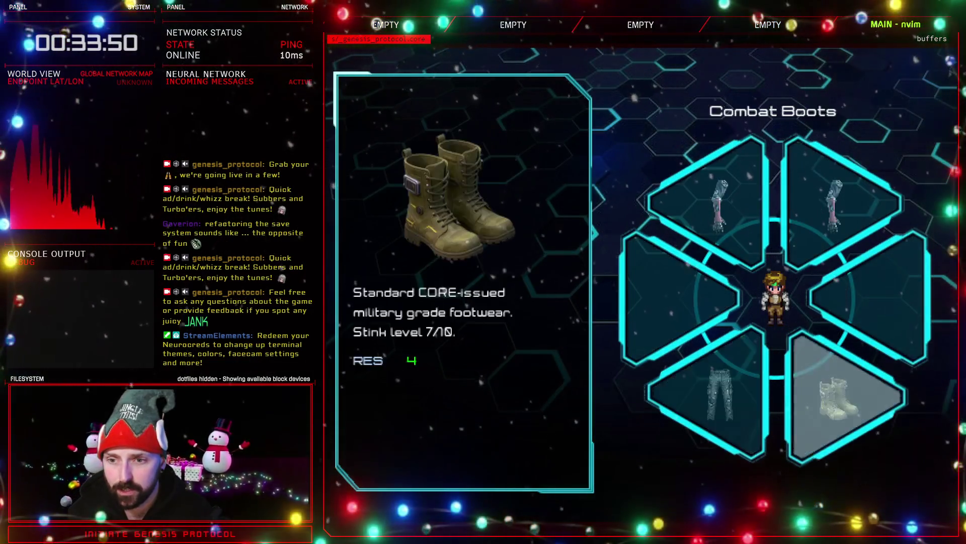
{"action": "key", "text": "Return"}
{"action": "key", "text": "Return"}
{"action": "key", "text": "Escape"}
{"action": "key", "text": "Left"}
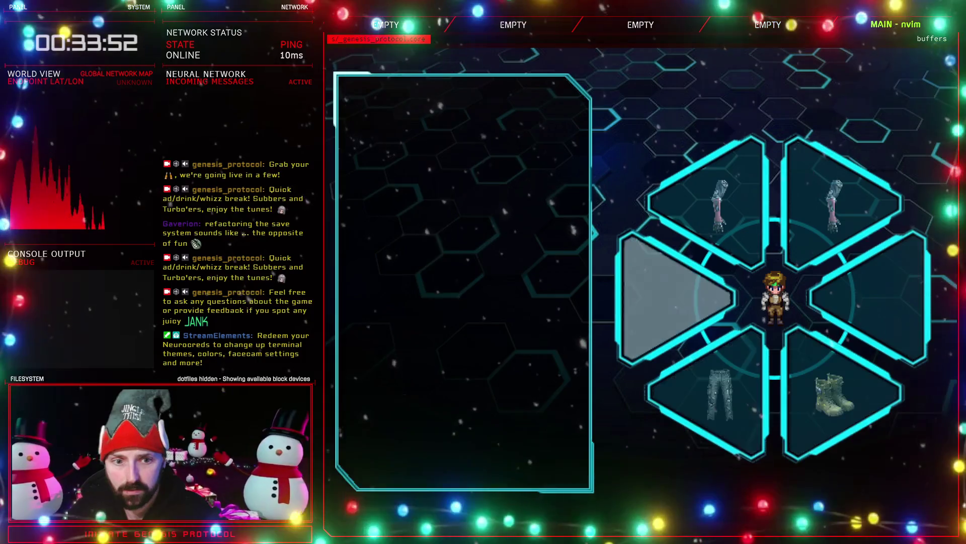
{"action": "key", "text": "Down"}
{"action": "key", "text": "Escape"}
{"action": "key", "text": "Escape"}
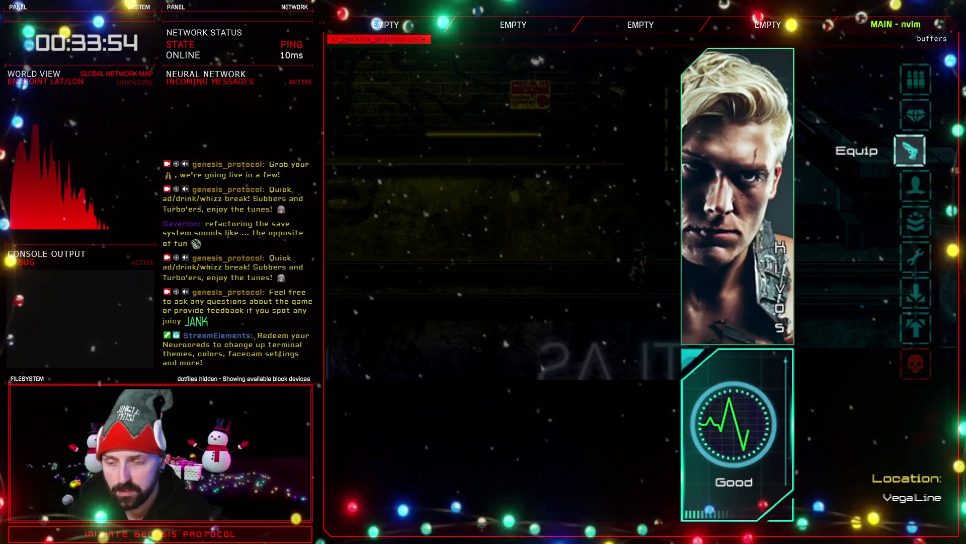
{"action": "key", "text": "Escape"}
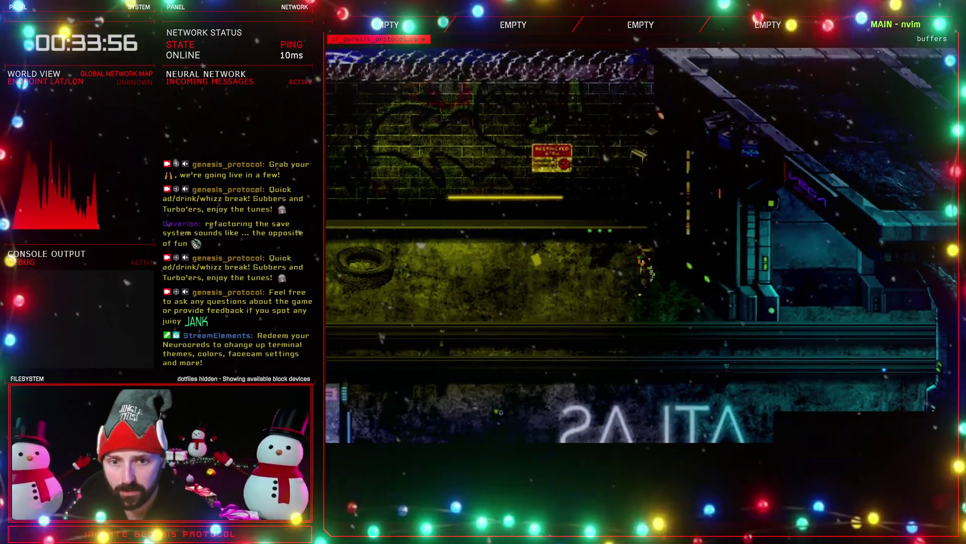
Step: Check the save-slot screen, then choose Quit > Exit Game
{"action": "key", "text": "Escape"}
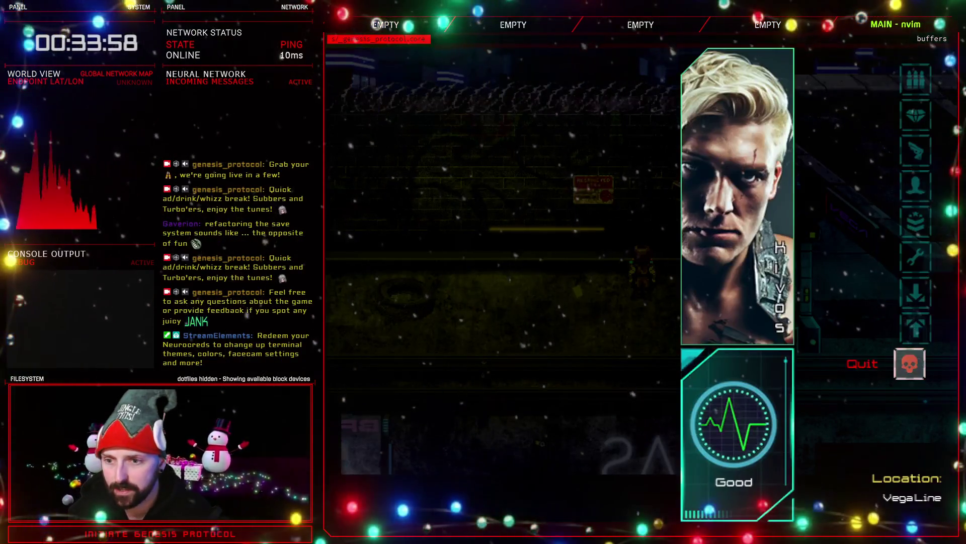
{"action": "key", "text": "Up"}
{"action": "key", "text": "Return"}
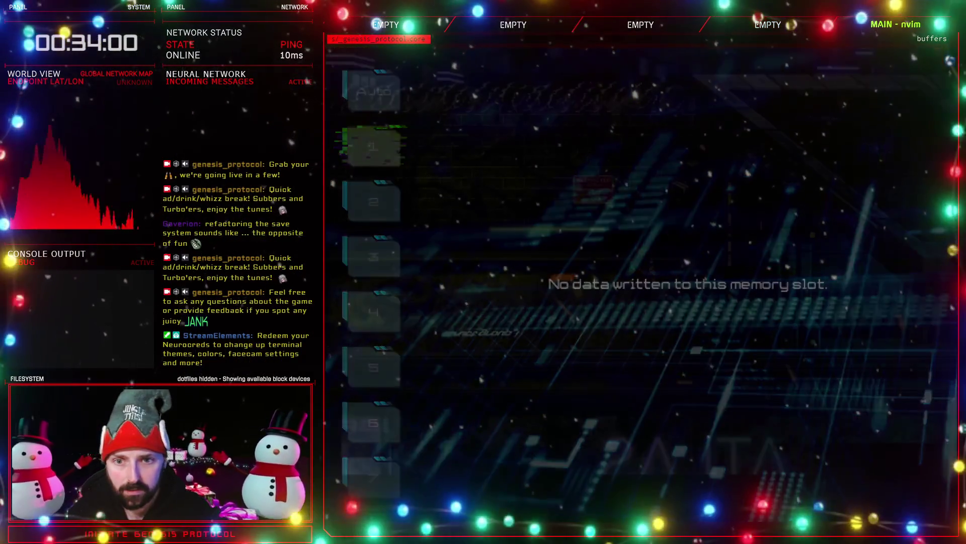
{"action": "key", "text": "Escape"}
{"action": "key", "text": "Down"}
{"action": "key", "text": "Return"}
{"action": "key", "text": "Down"}
{"action": "key", "text": "Down"}
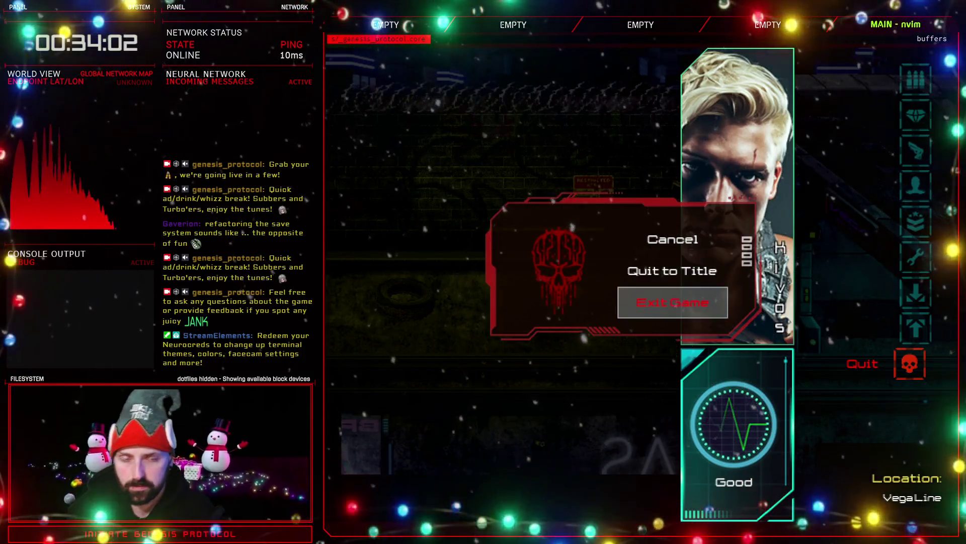
{"action": "key", "text": "Return"}
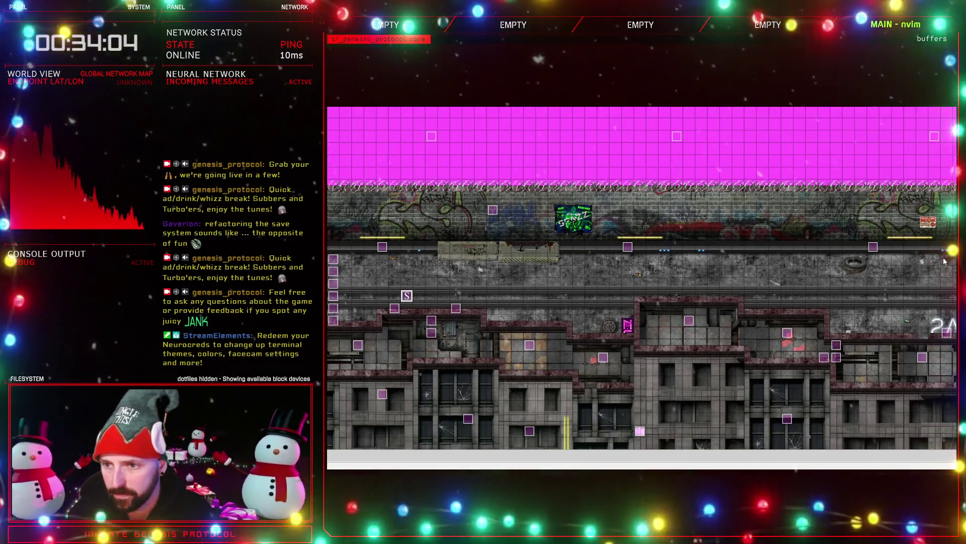
Step: Create event EV042 with two Change Party Member commands adding Rane and Kammie
{"action": "double_click", "coordinate": [696, 242]}
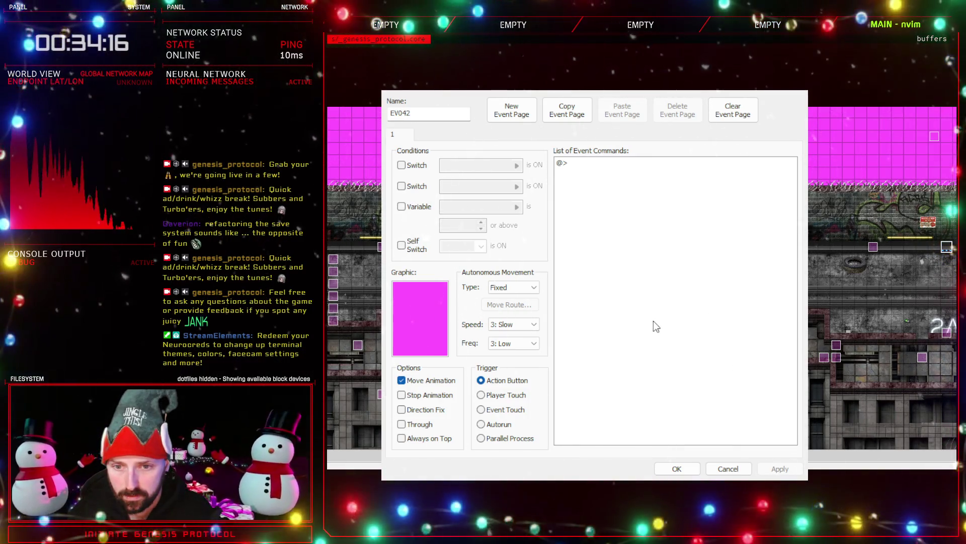
{"action": "key", "text": "ctrl+v"}
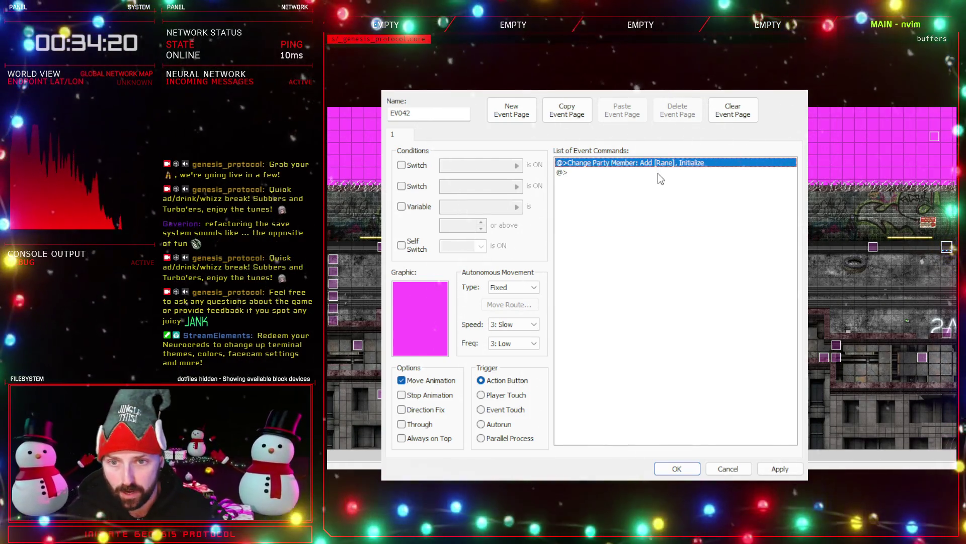
{"action": "key", "text": "ctrl+v"}
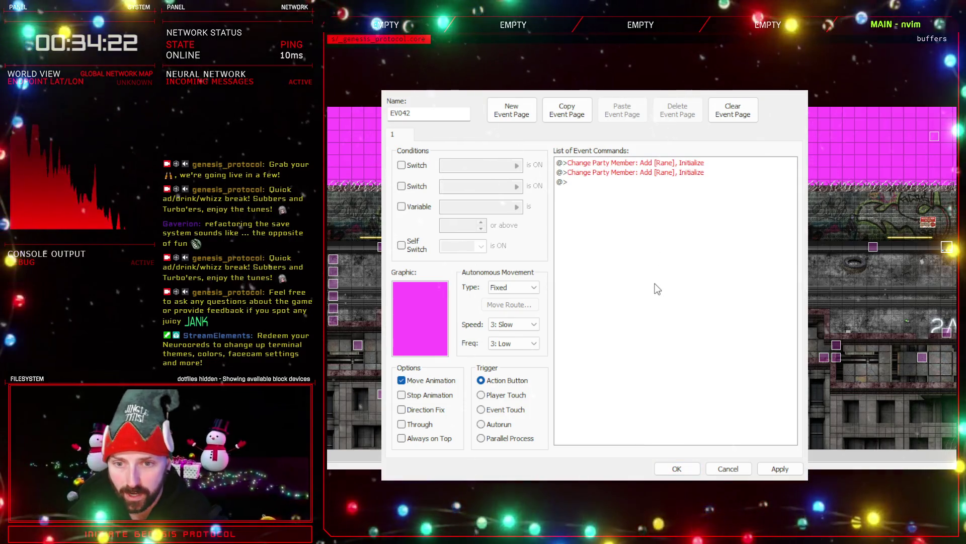
{"action": "left_click", "coordinate": [697, 192]}
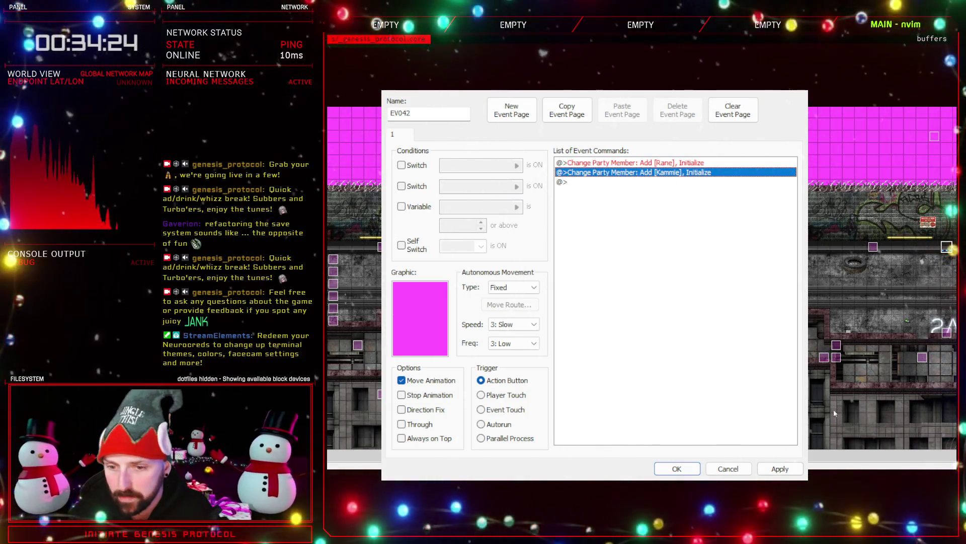
{"action": "left_click", "coordinate": [677, 469]}
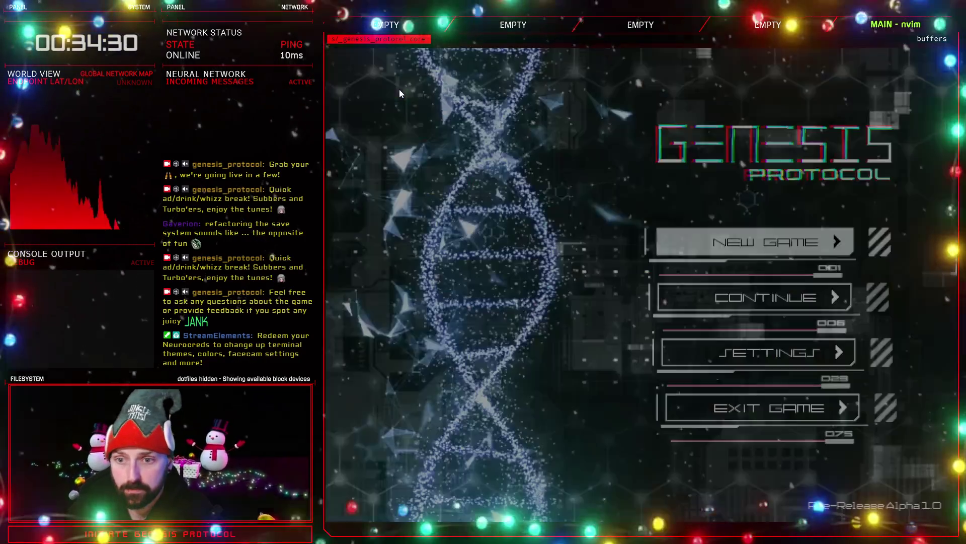
Step: Back out of a new-game run and continue from the Vega Line save in slot 1
{"action": "key", "text": "Return"}
{"action": "key", "text": "Return"}
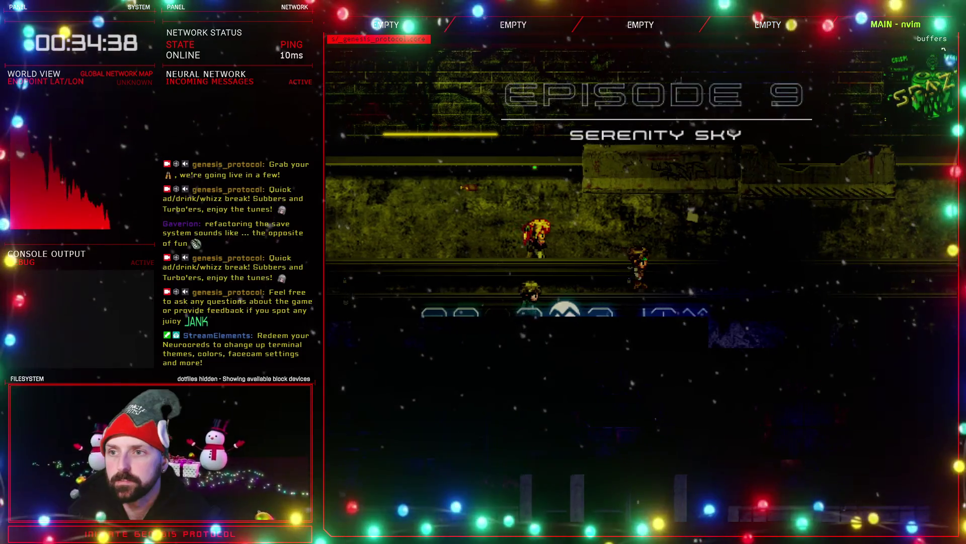
{"action": "key", "text": "Escape"}
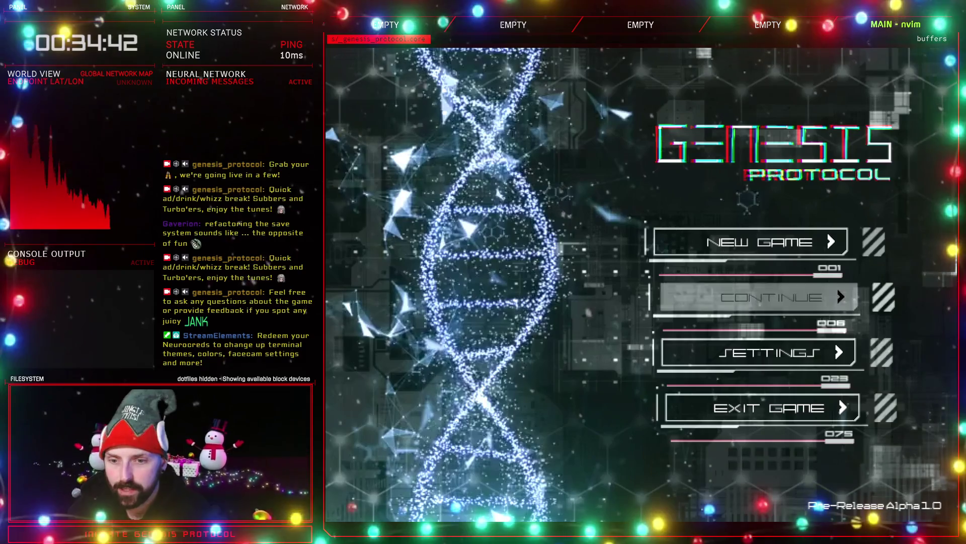
{"action": "key", "text": "Up"}
{"action": "key", "text": "Return"}
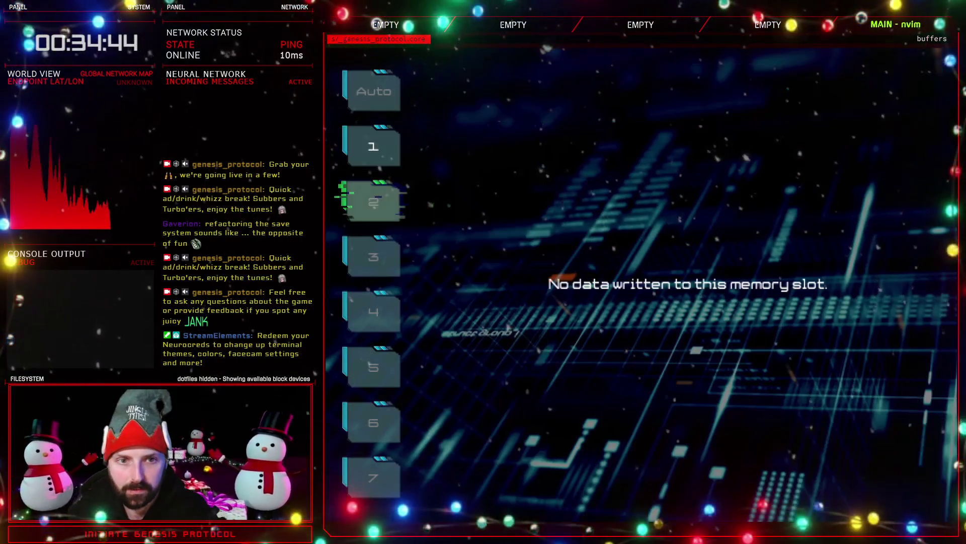
{"action": "key", "text": "Return"}
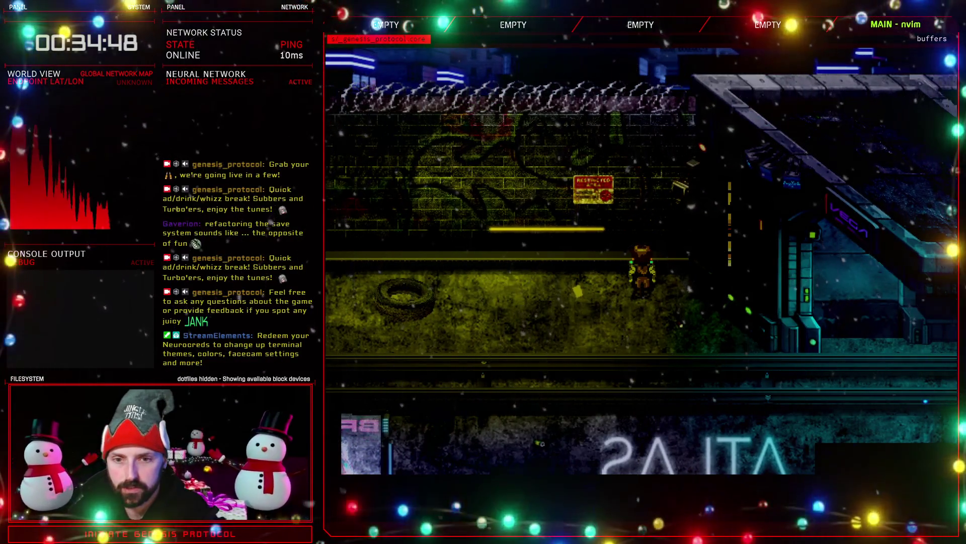
Step: Open the party menu and view the save-slot screen, dismissing the overwrite prompt
{"action": "key", "text": "Tab"}
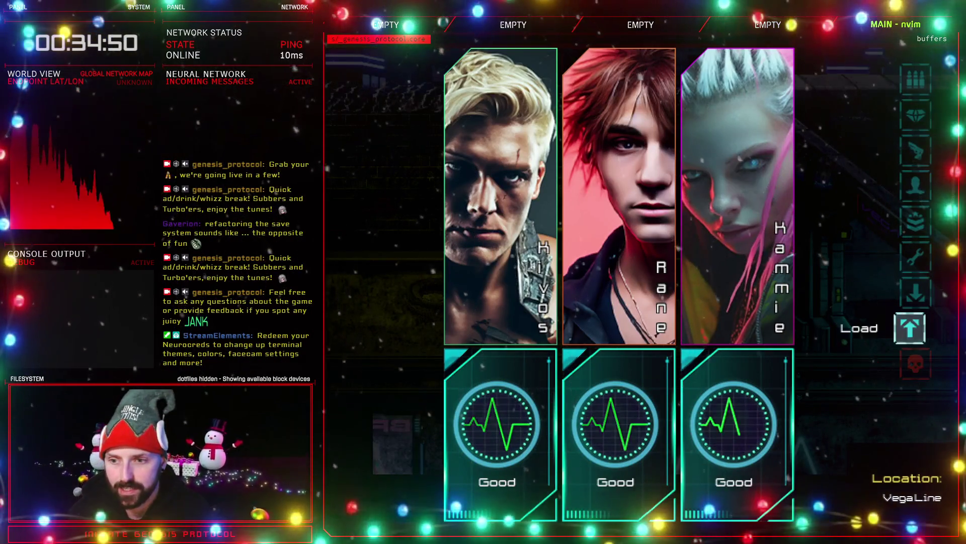
{"action": "key", "text": "Return"}
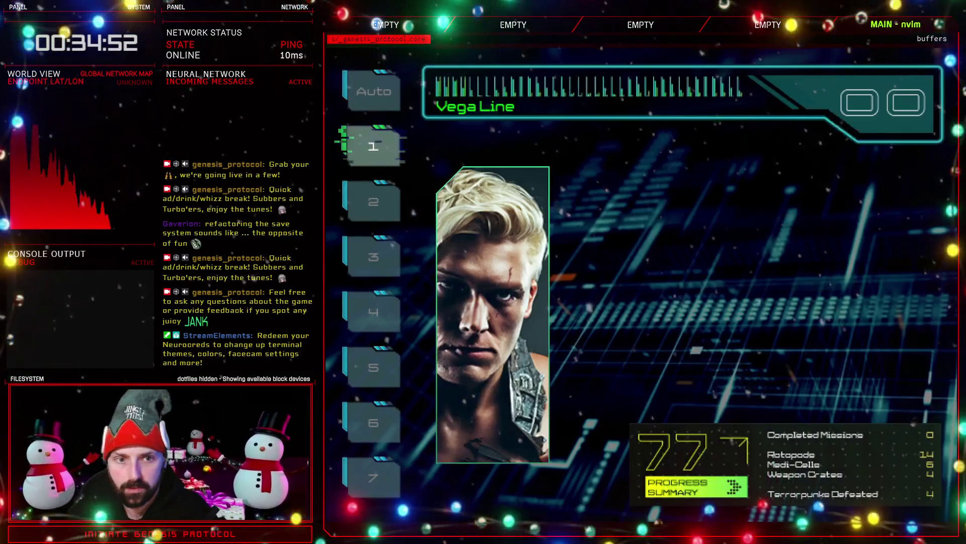
{"action": "key", "text": "Return"}
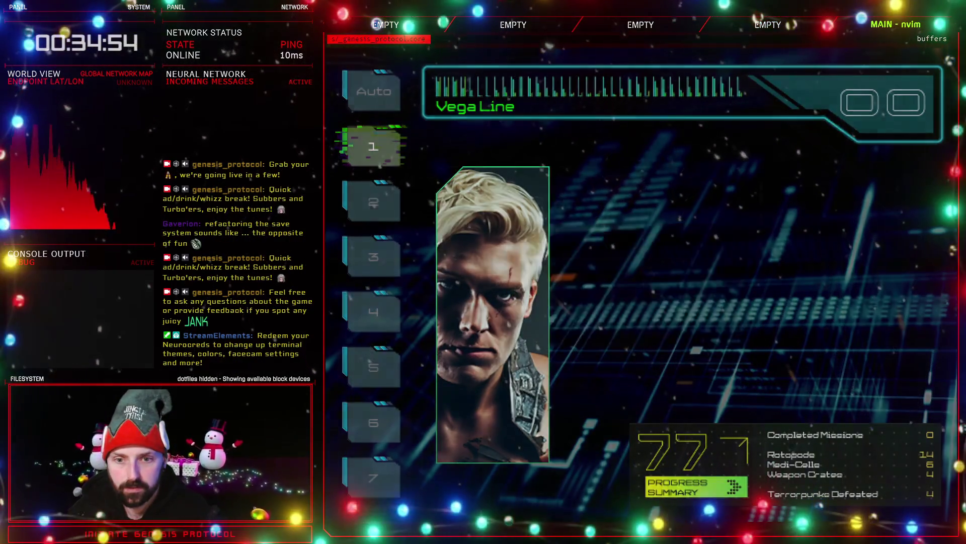
{"action": "key", "text": "Escape"}
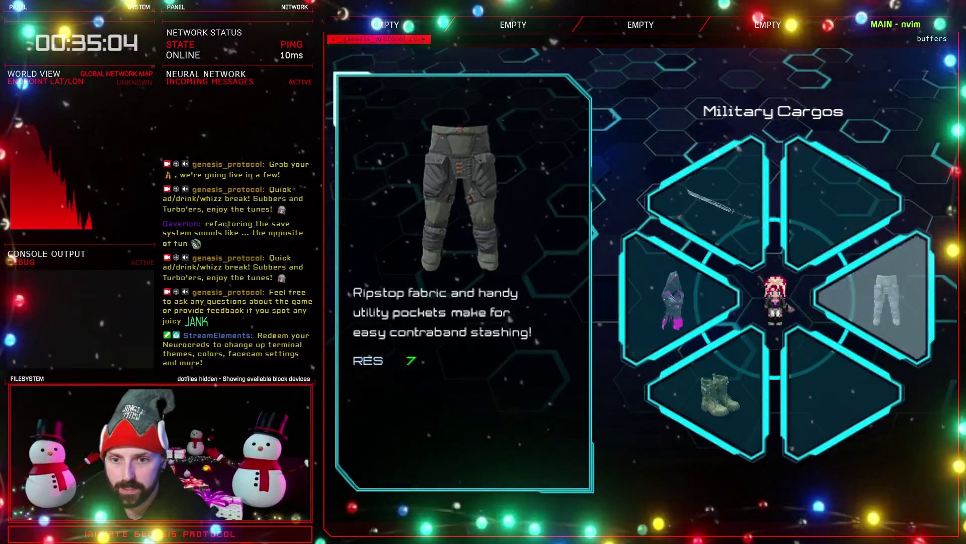
Step: Review the equipment and stats of Kivos, Rane and Kammie
{"action": "left_click", "coordinate": [712, 396]}
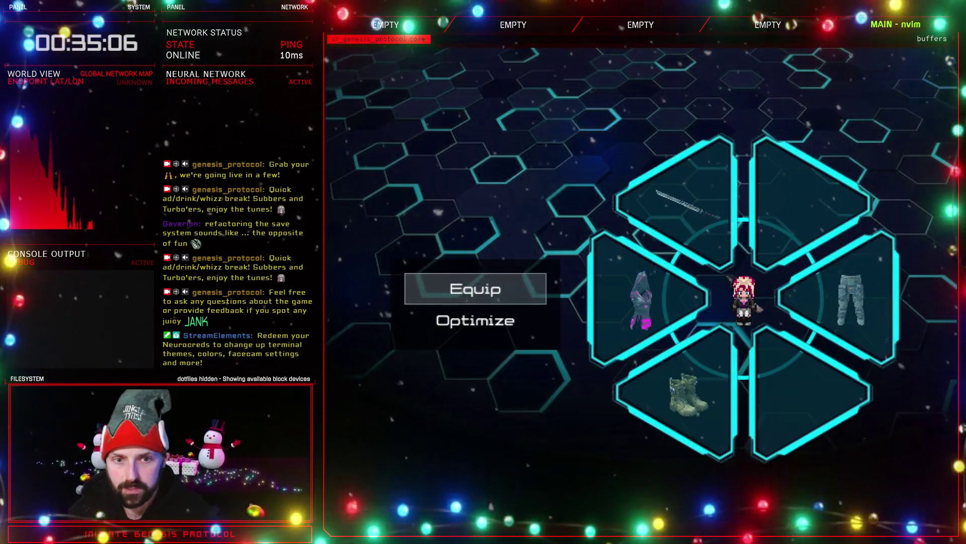
{"action": "key", "text": "Escape"}
{"action": "key", "text": "Return"}
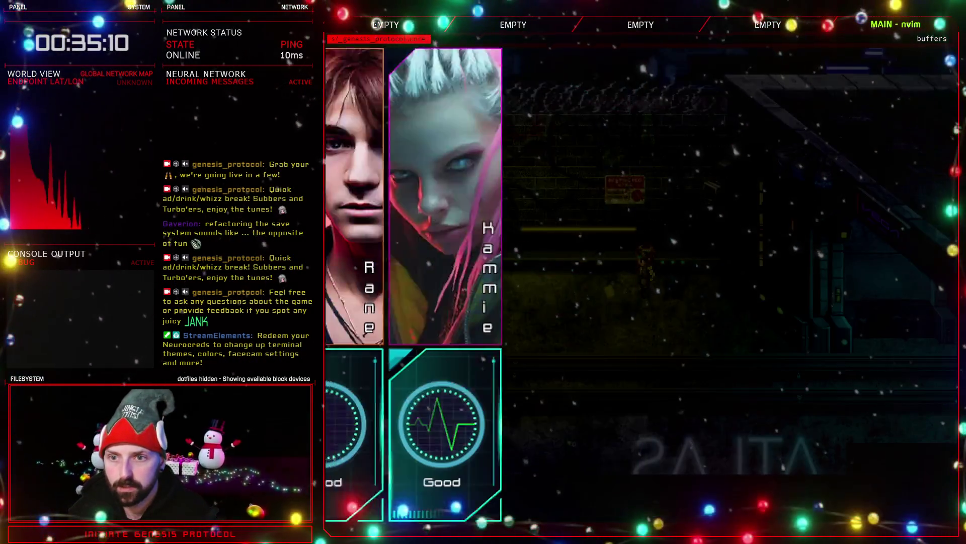
{"action": "key", "text": "Return"}
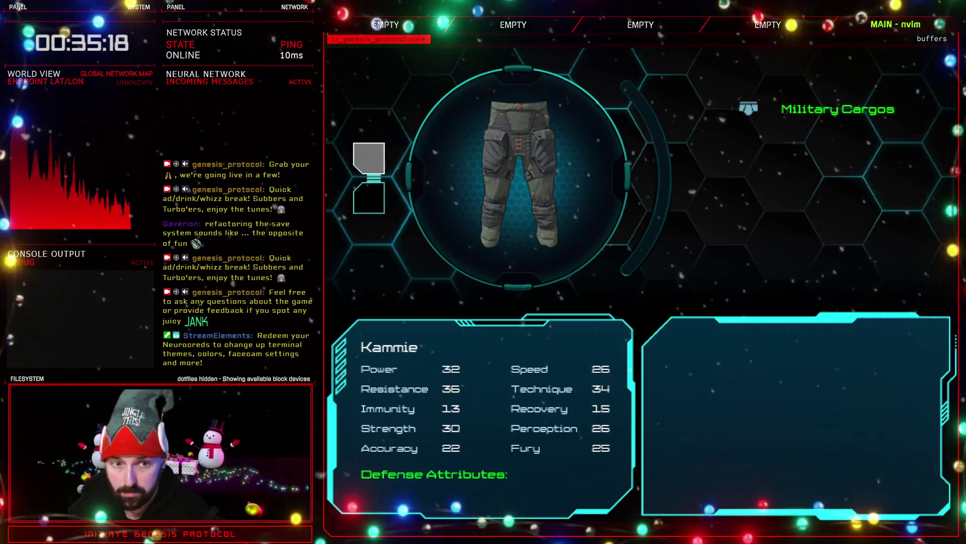
{"action": "key", "text": "Escape"}
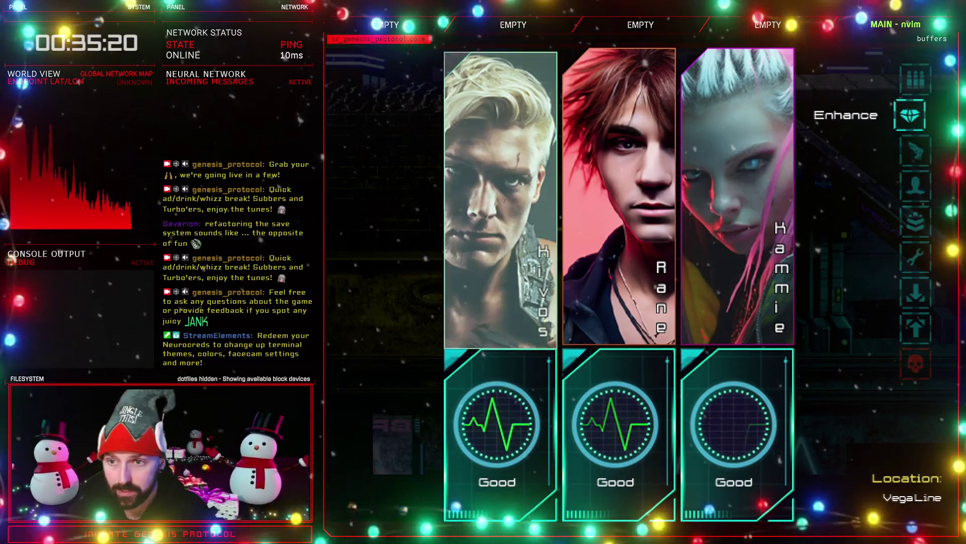
{"action": "key", "text": "Return"}
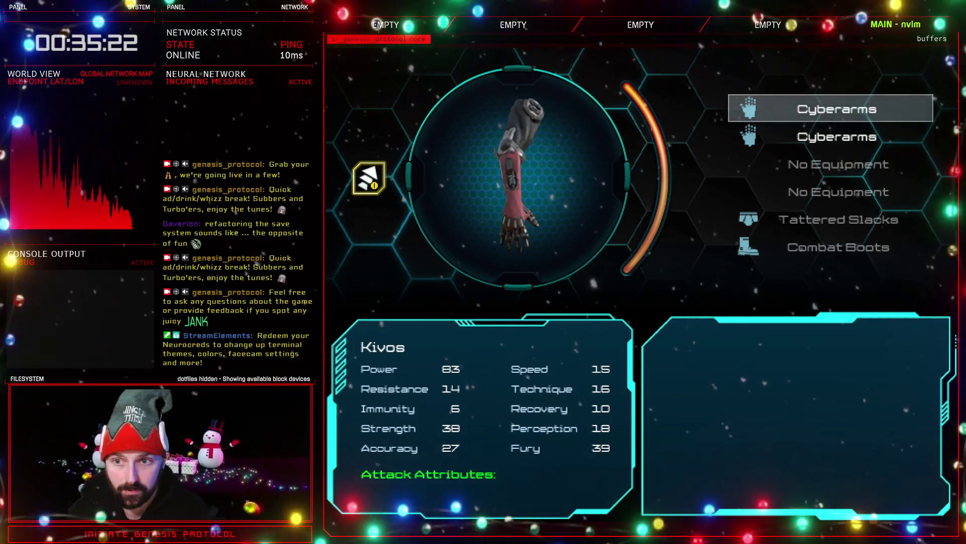
{"action": "key", "text": "Escape"}
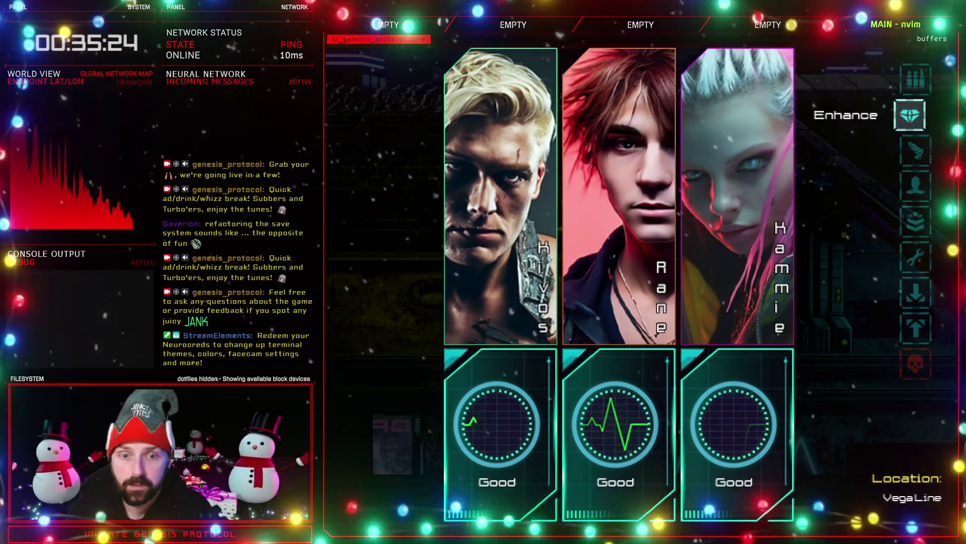
Step: Browse the Medical Supplies and Food categories, then select Enhance for a party member
{"action": "key", "text": "Up"}
{"action": "key", "text": "Up"}
{"action": "key", "text": "Return"}
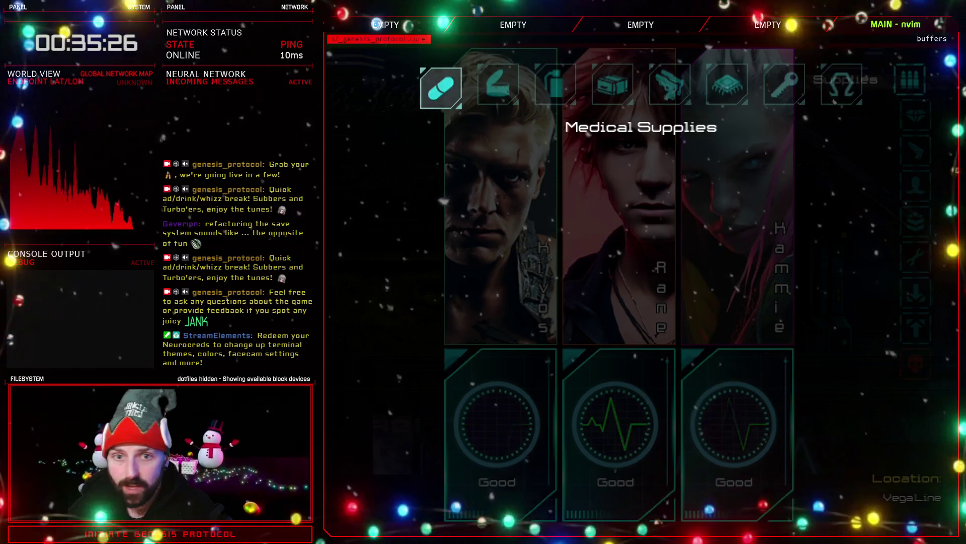
{"action": "key", "text": "Escape"}
{"action": "key", "text": "Return"}
{"action": "key", "text": "Right"}
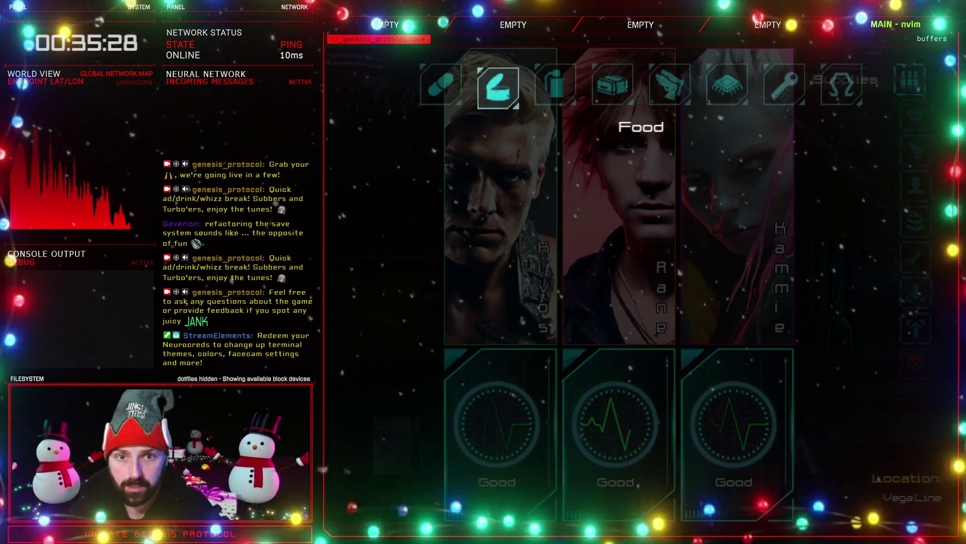
{"action": "key", "text": "Escape"}
{"action": "key", "text": "Up"}
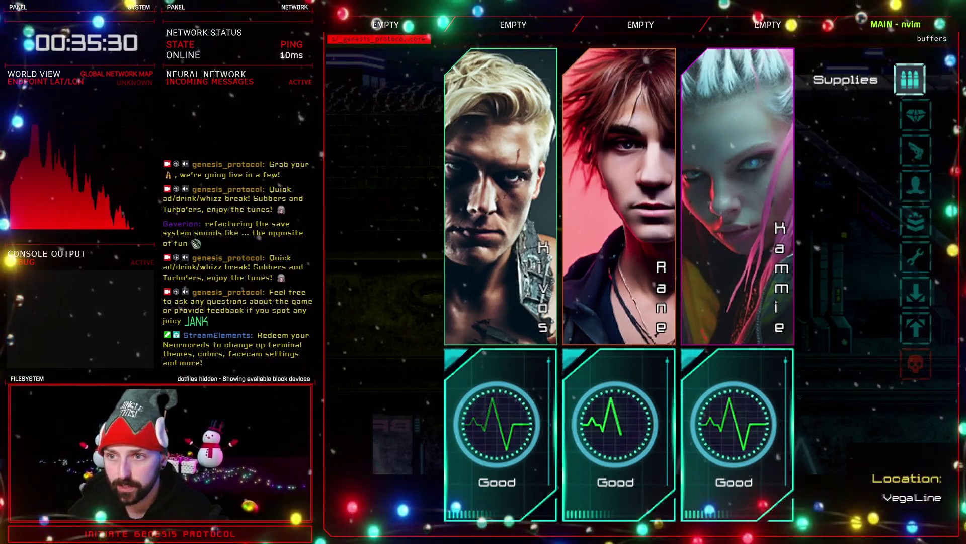
{"action": "key", "text": "Down"}
{"action": "key", "text": "Return"}
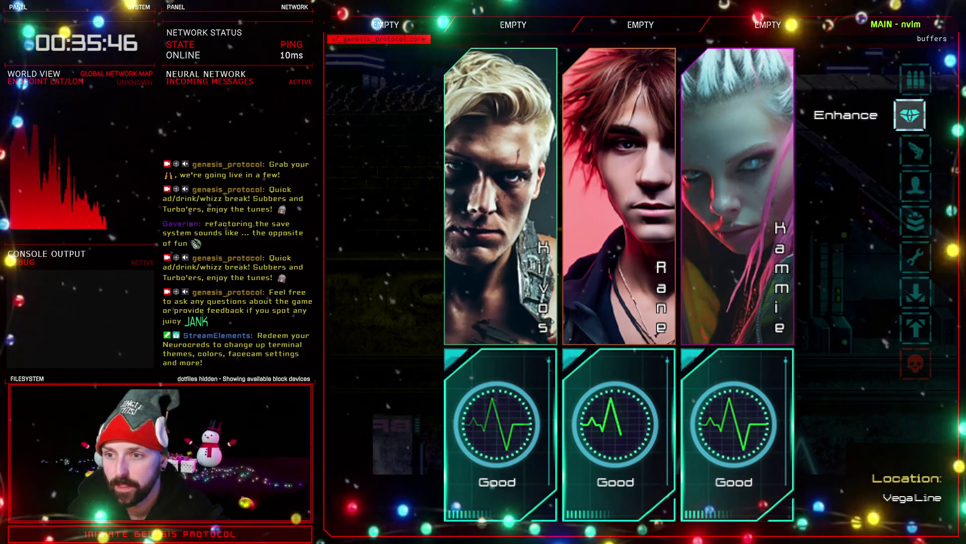
Step: Quit and choose Exit Game
{"action": "left_click", "coordinate": [909, 364]}
{"action": "key", "text": "Down"}
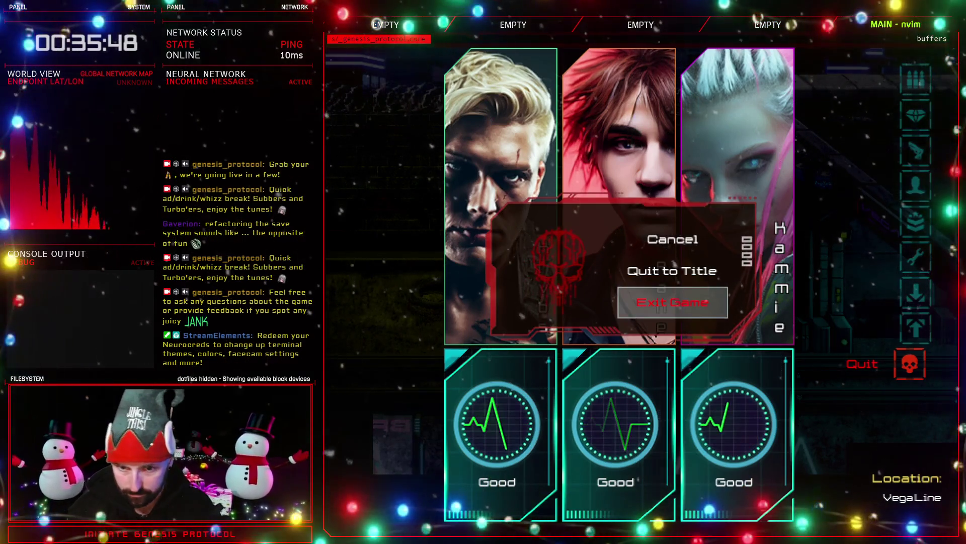
{"action": "key", "text": "Return"}
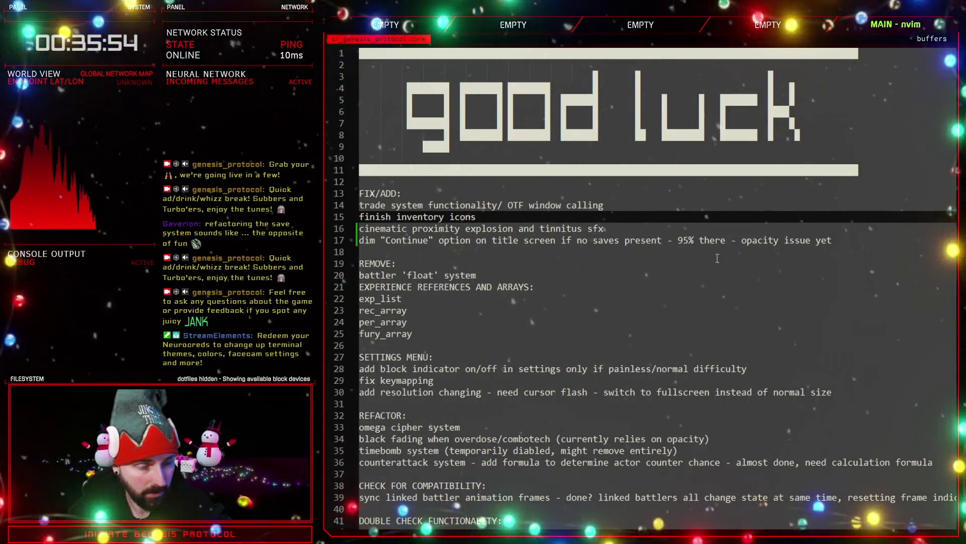
Step: Add a 'character portrait cursor' to-do line below line 17, then return to the RPG Maker map
{"action": "left_click", "coordinate": [838, 240]}
{"action": "key", "text": "Return"}
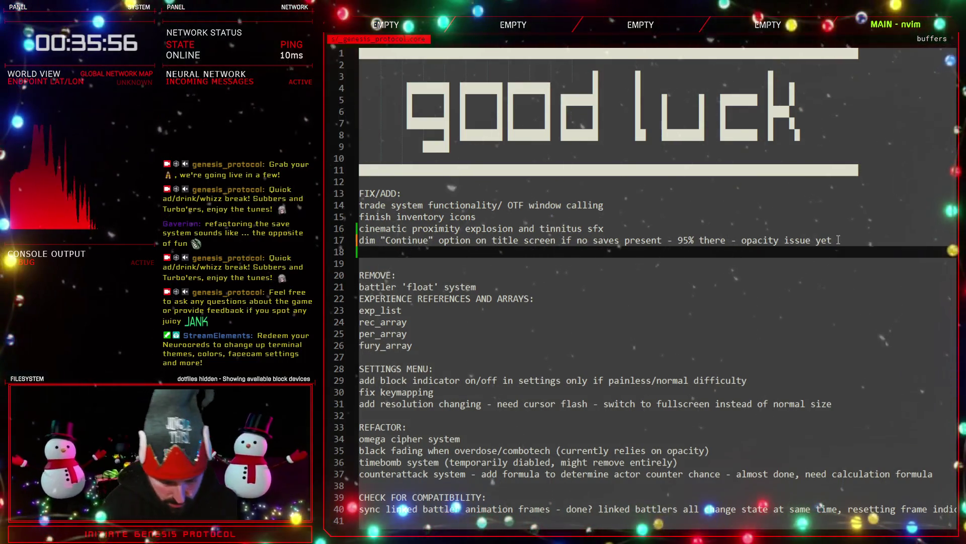
{"action": "type", "text": "character portrait cursor"}
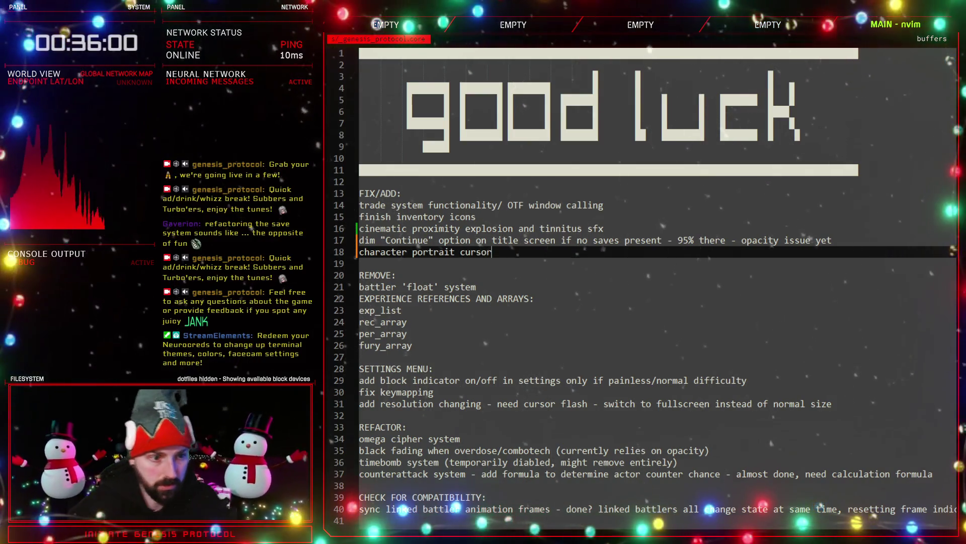
{"action": "left_click", "coordinate": [539, 228]}
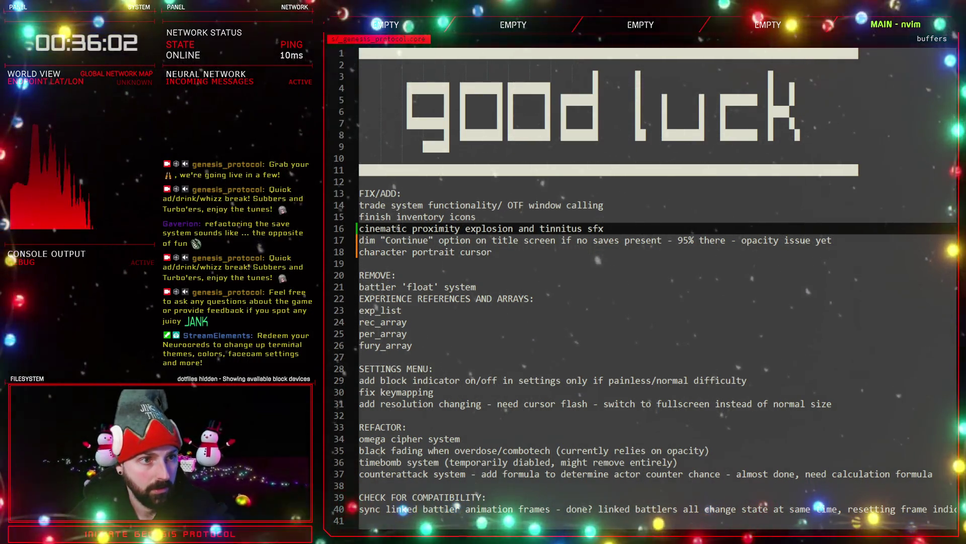
{"action": "key", "text": "alt+Tab"}
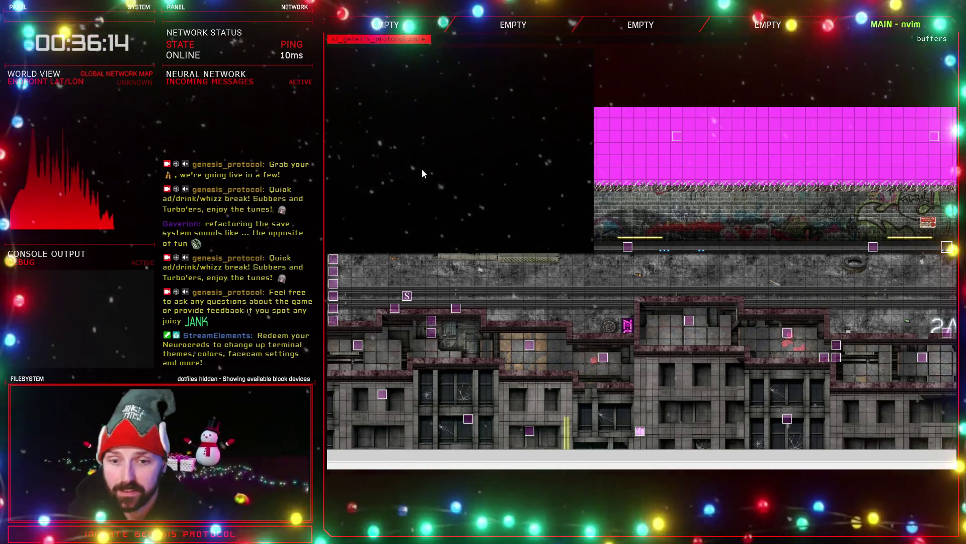
Step: Continue from the save in slot 1
{"action": "key", "text": "Down"}
{"action": "key", "text": "Return"}
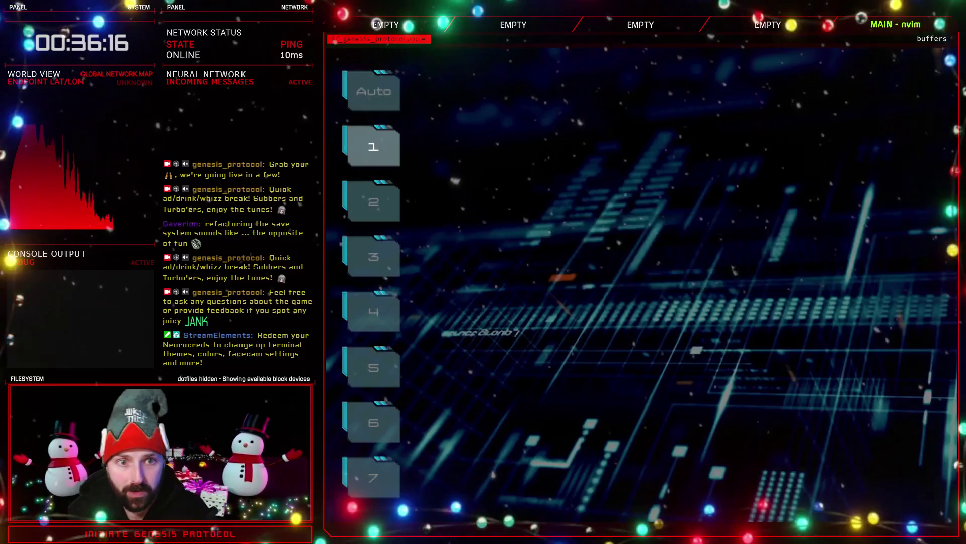
{"action": "key", "text": "Return"}
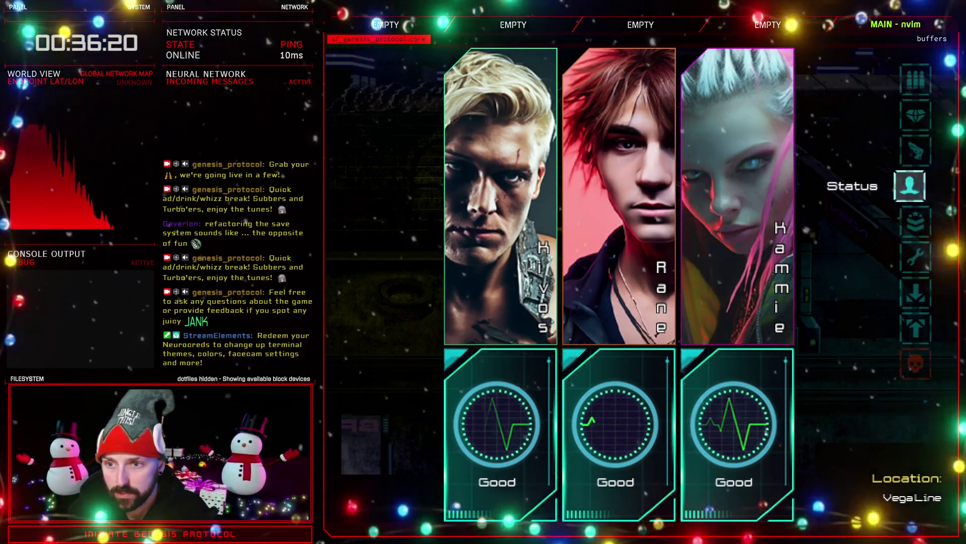
Step: Open the missions log and view the Strange Sights and Serenity Sky mission details
{"action": "key", "text": "Down"}
{"action": "key", "text": "Return"}
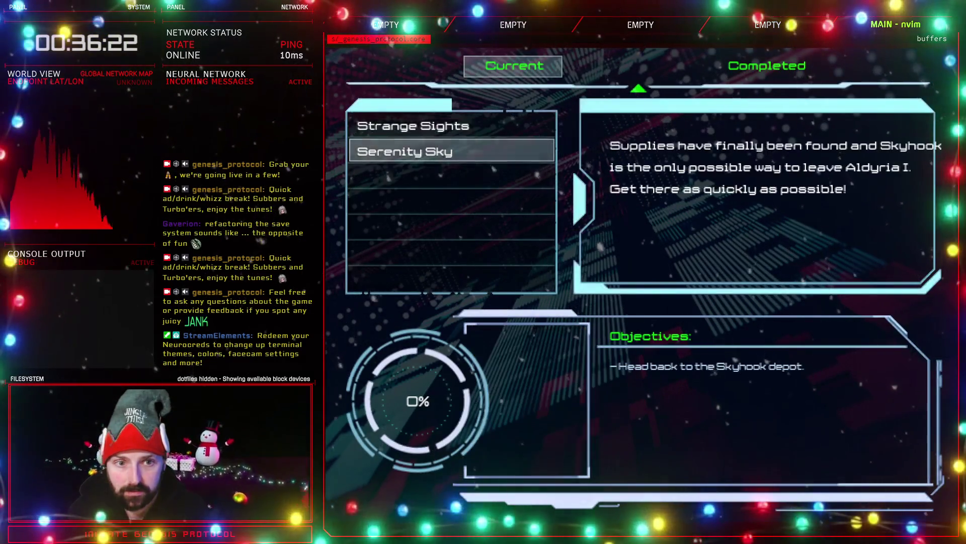
{"action": "key", "text": "Up"}
{"action": "key", "text": "Down"}
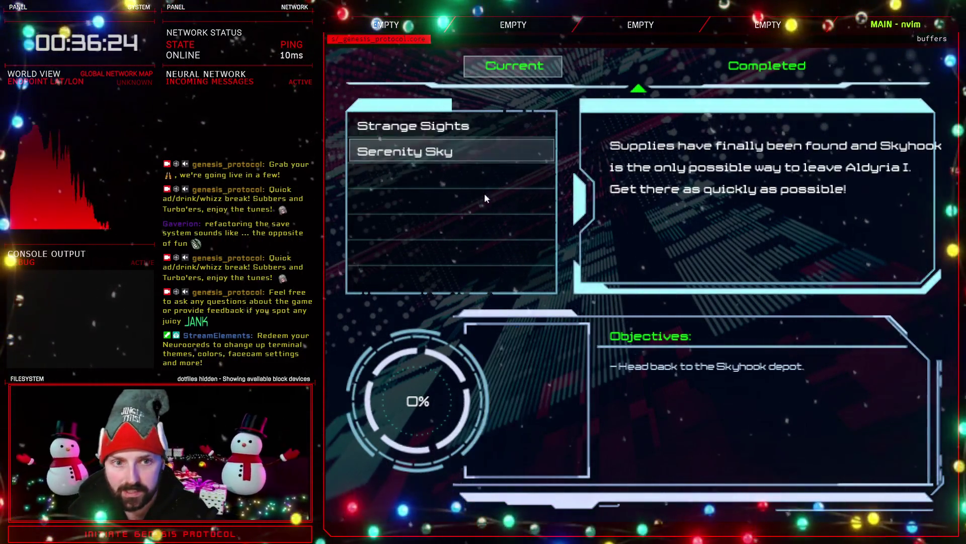
{"action": "left_click", "coordinate": [454, 127]}
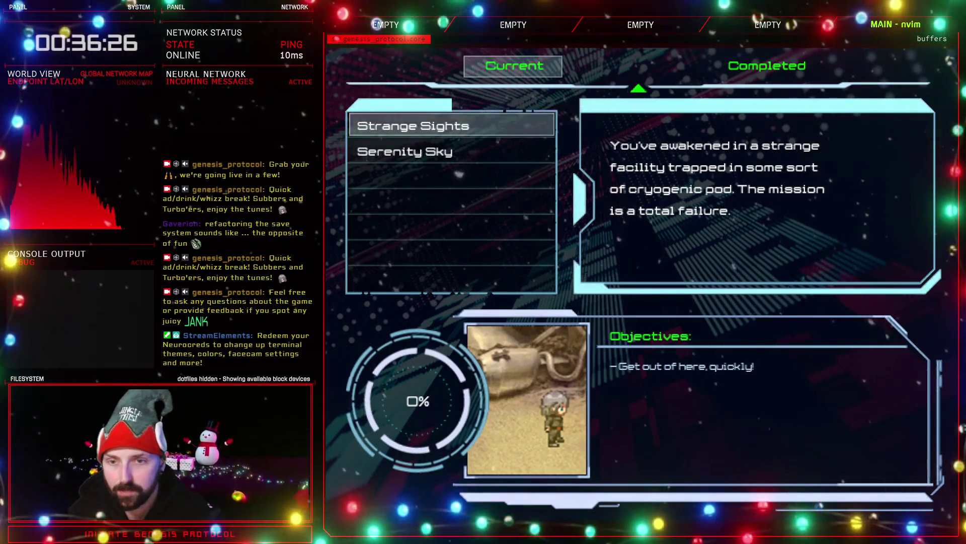
{"action": "left_click", "coordinate": [427, 146]}
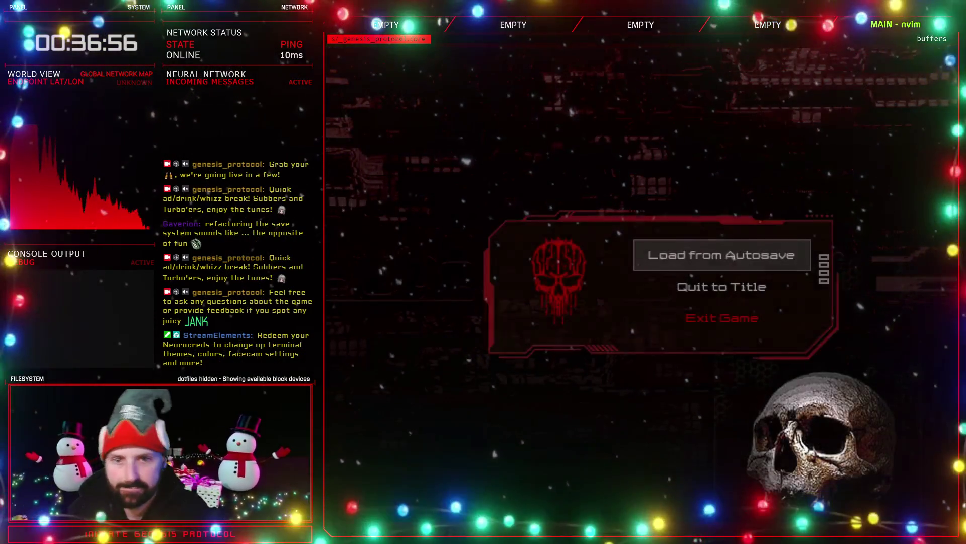
Step: Choose Exit Game on the quit prompt
{"action": "key", "text": "Down"}
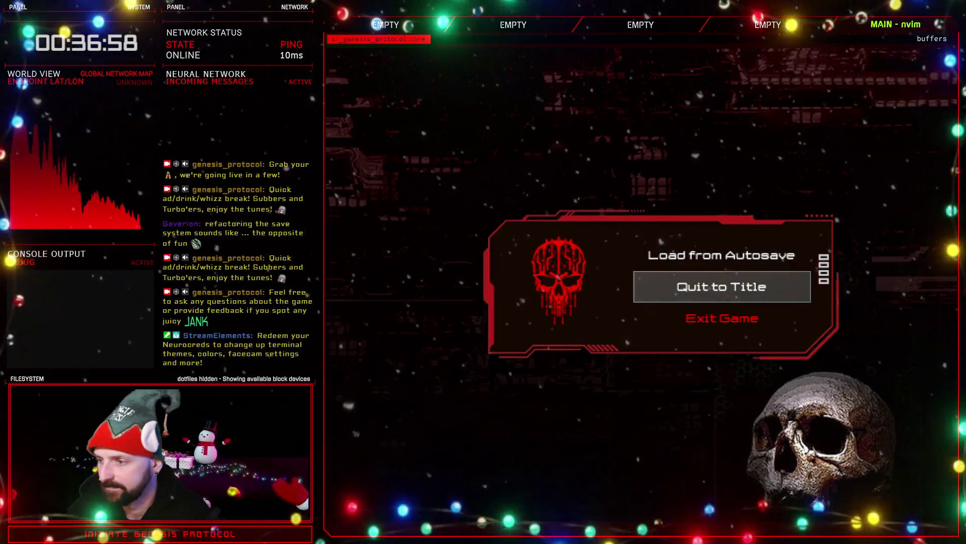
{"action": "key", "text": "Down"}
{"action": "key", "text": "Return"}
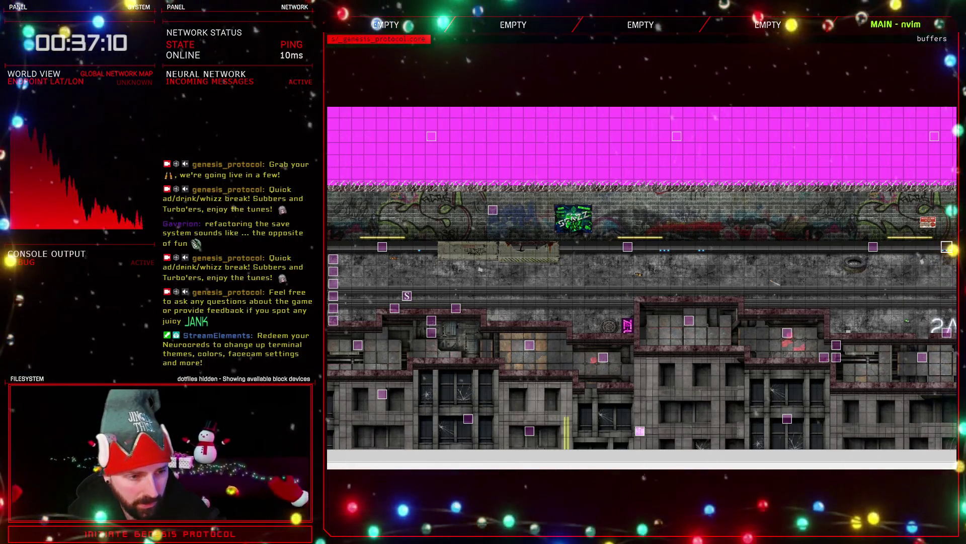
Step: Show the grey VEGA corridor map without event markers, then open the Database's Tilesets page
{"action": "key", "text": "Tab"}
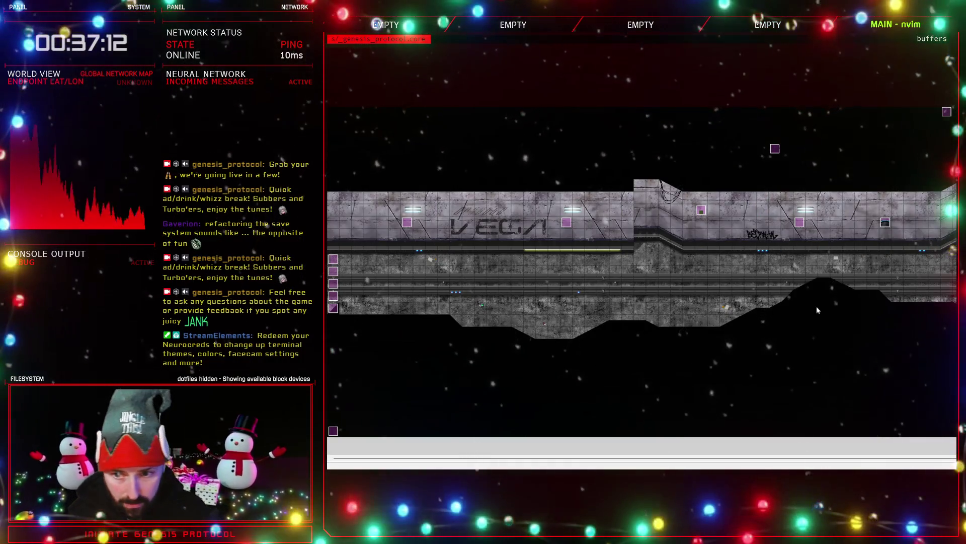
{"action": "key", "text": "Tab"}
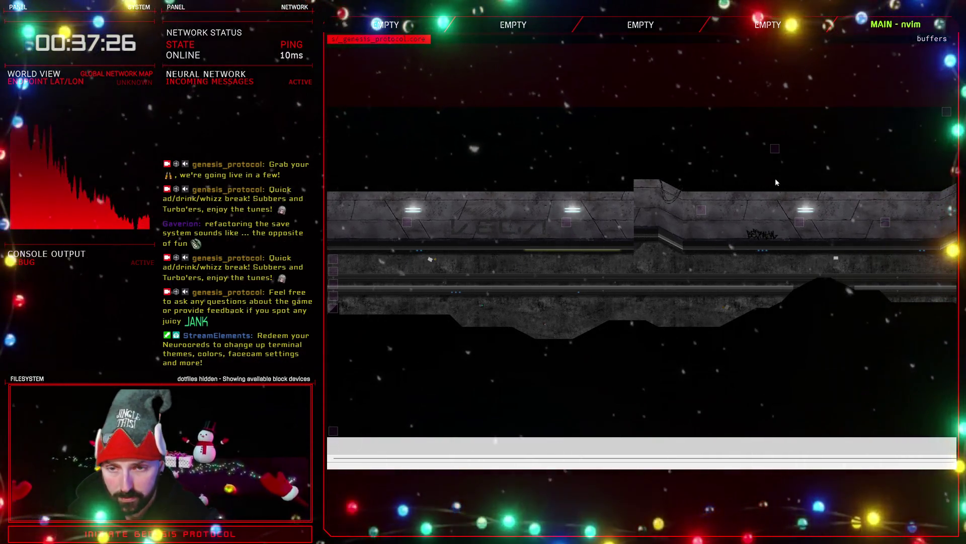
{"action": "key", "text": "F9"}
{"action": "left_click", "coordinate": [707, 102]}
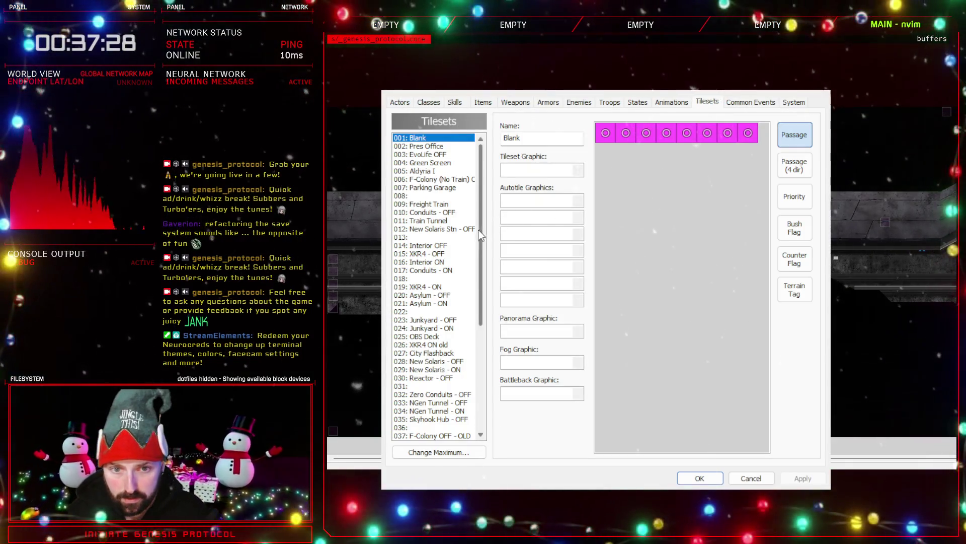
Step: Inspect 056: Metro Tunnels - OFF four-direction passage, cancel, then place a yellow T-block on the corridor
{"action": "left_click_drag", "start_coordinate": [481, 235], "coordinate": [458, 423]}
{"action": "left_click", "coordinate": [440, 420]}
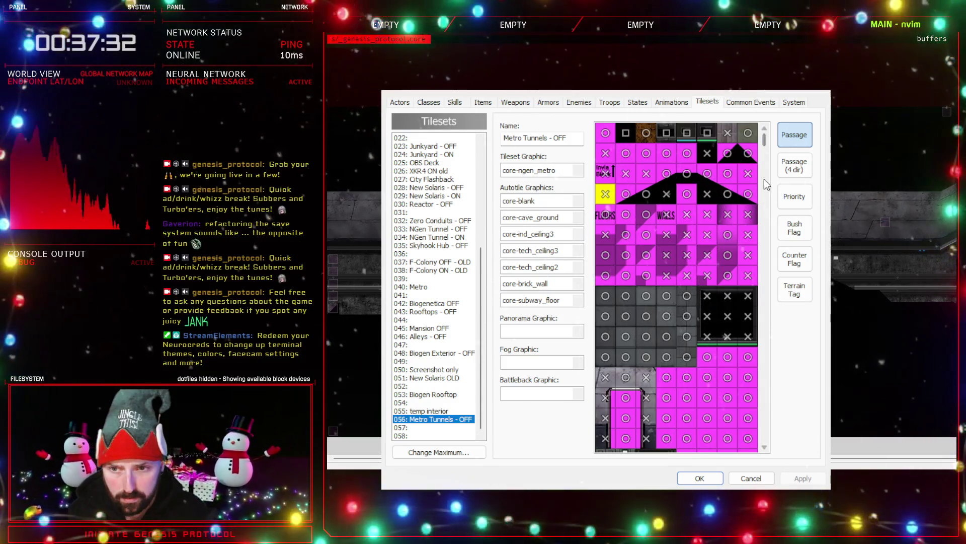
{"action": "left_click", "coordinate": [796, 175]}
{"action": "left_click", "coordinate": [760, 479]}
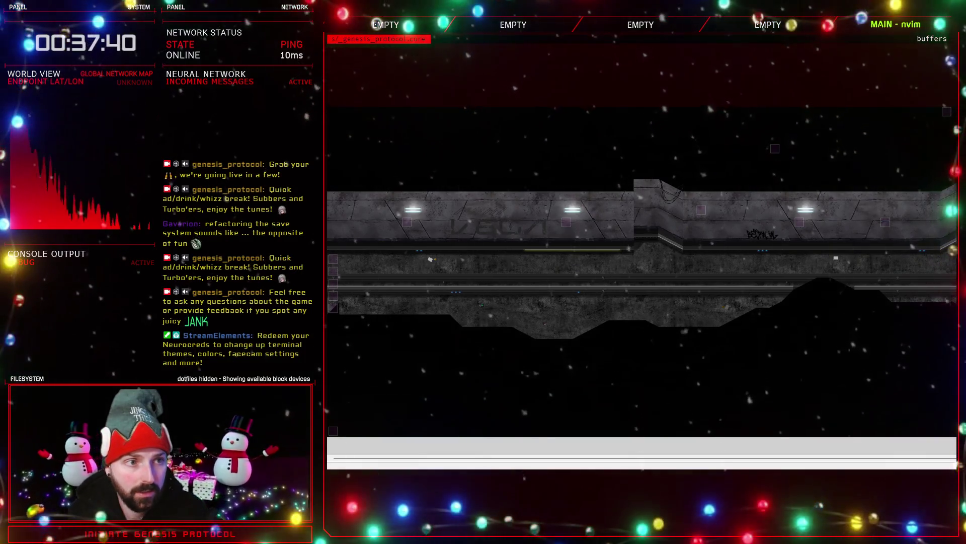
{"action": "left_click", "coordinate": [824, 283]}
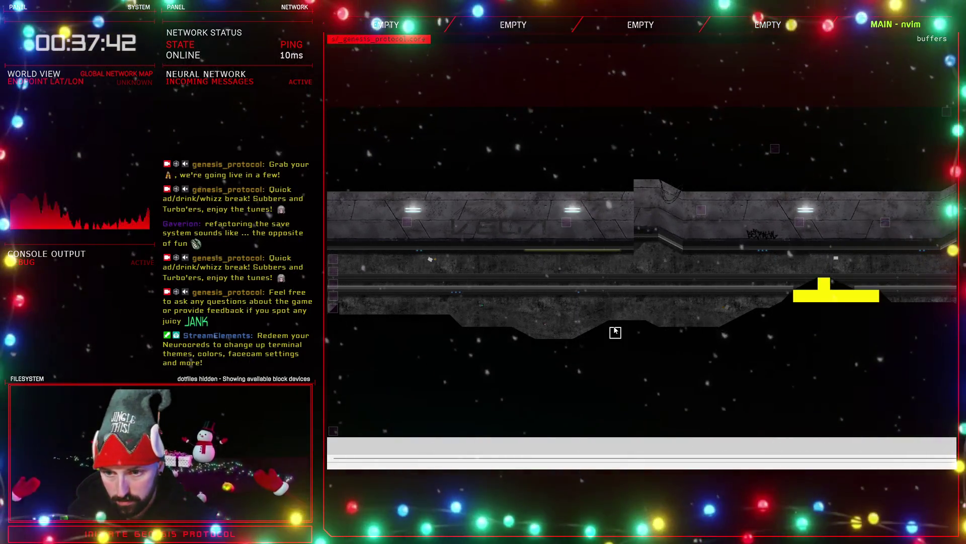
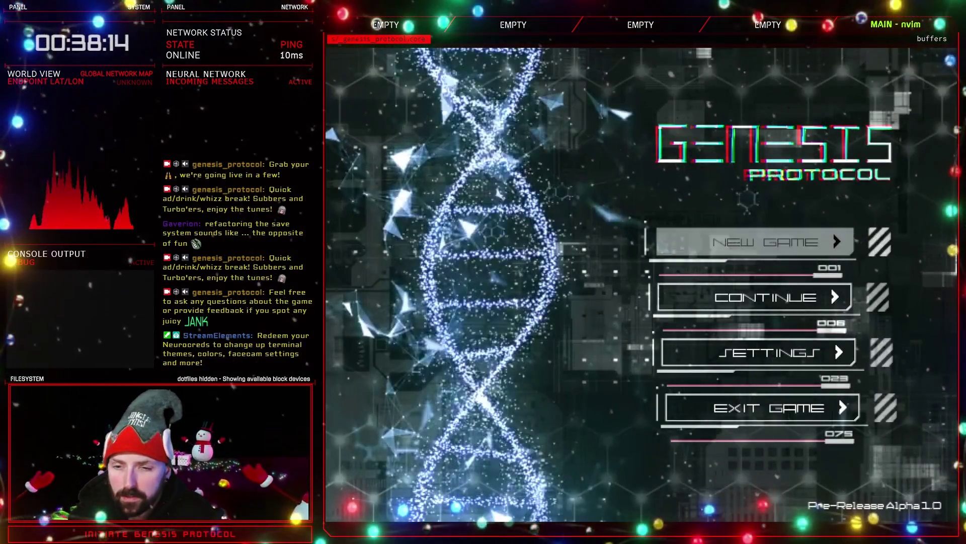
Step: Continue the saved game from save slot 1 on the title screen
{"action": "key", "text": "Down"}
{"action": "key", "text": "Return"}
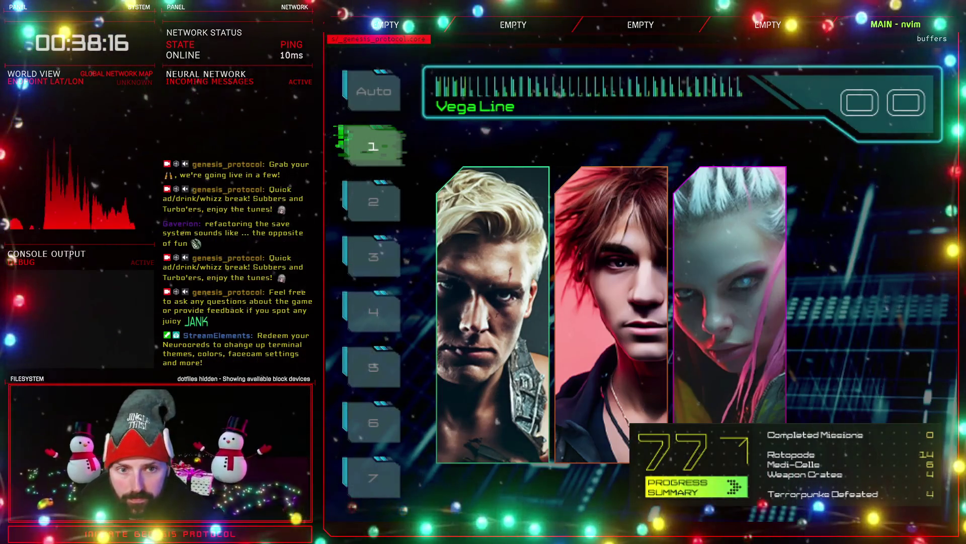
{"action": "key", "text": "Return"}
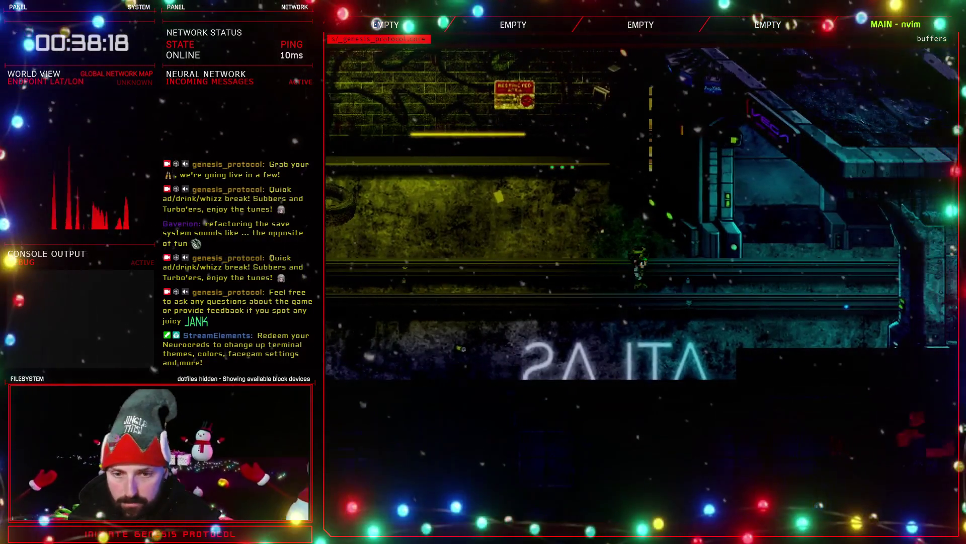
Step: Walk the character right along the street and through the corridor toward the train
{"action": "key", "text": "Right"}
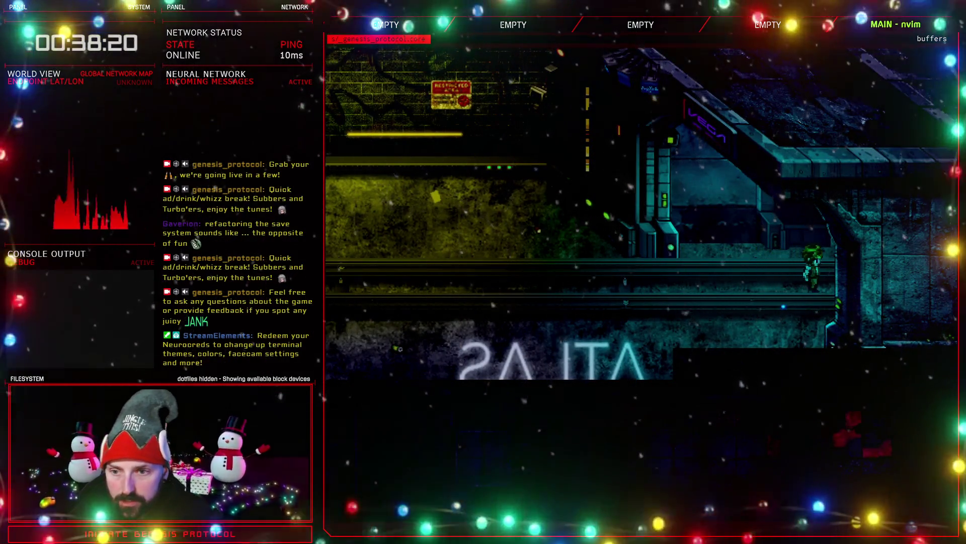
{"action": "key", "text": "Right"}
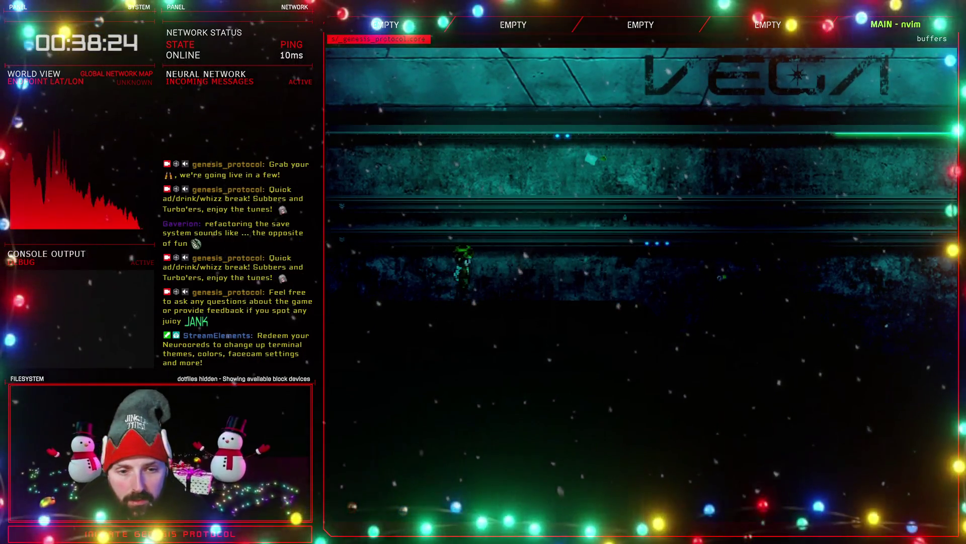
{"action": "key", "text": "Right"}
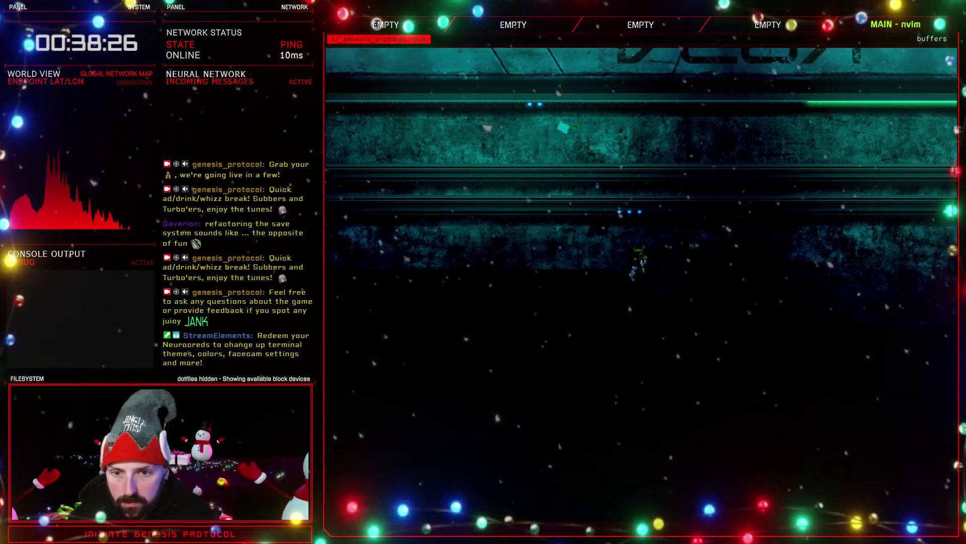
{"action": "key", "text": "Right"}
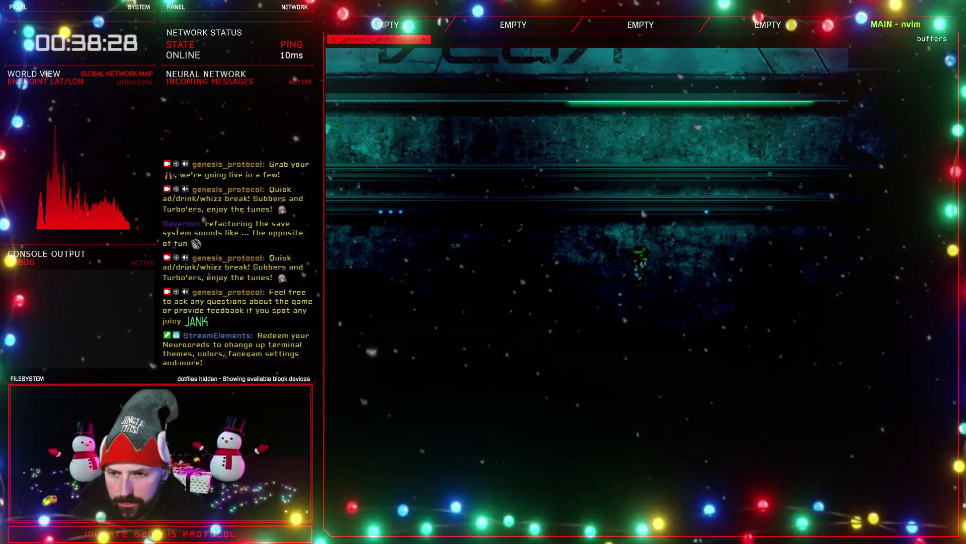
{"action": "key", "text": "Right"}
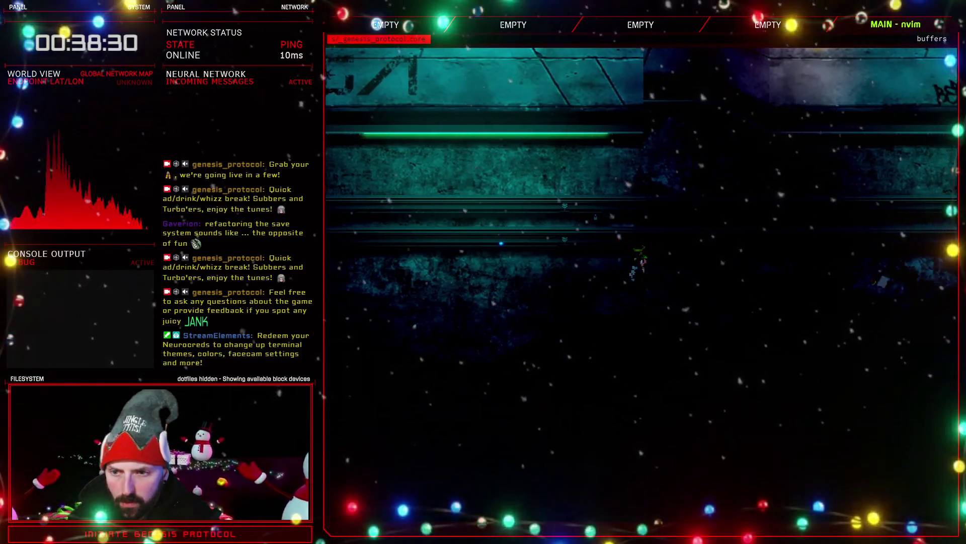
{"action": "key", "text": "Right"}
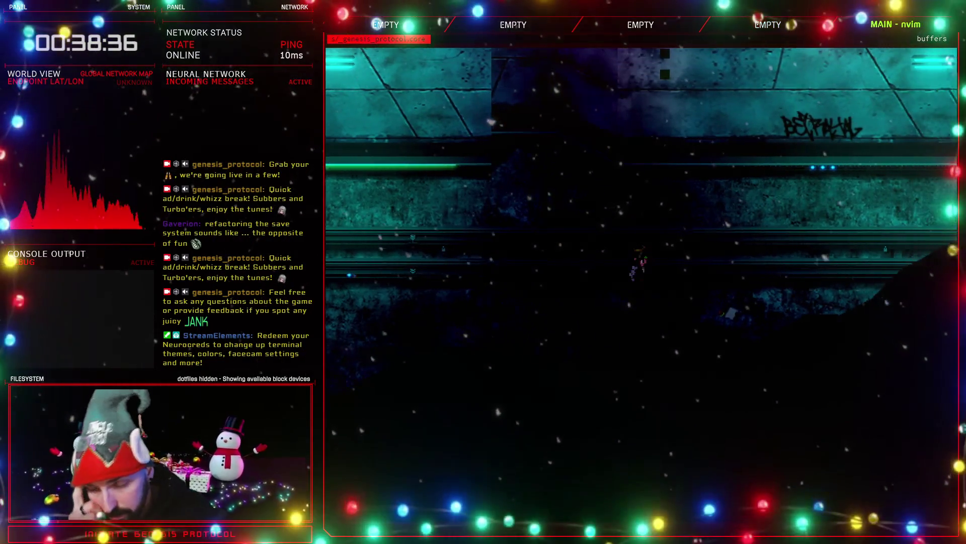
Step: Walk along the platform past the wall fan, then down and left to the grated gate
{"action": "key", "text": "Right"}
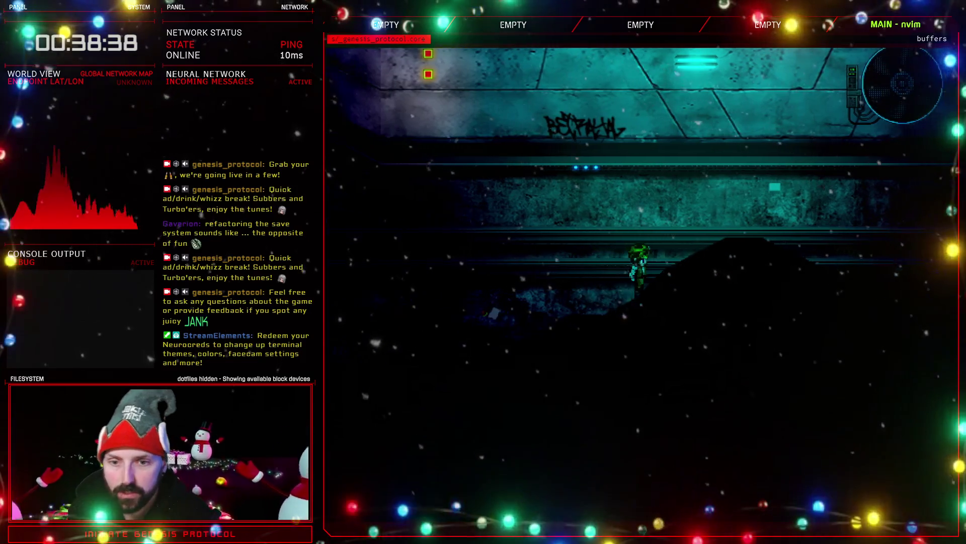
{"action": "key", "text": "Right"}
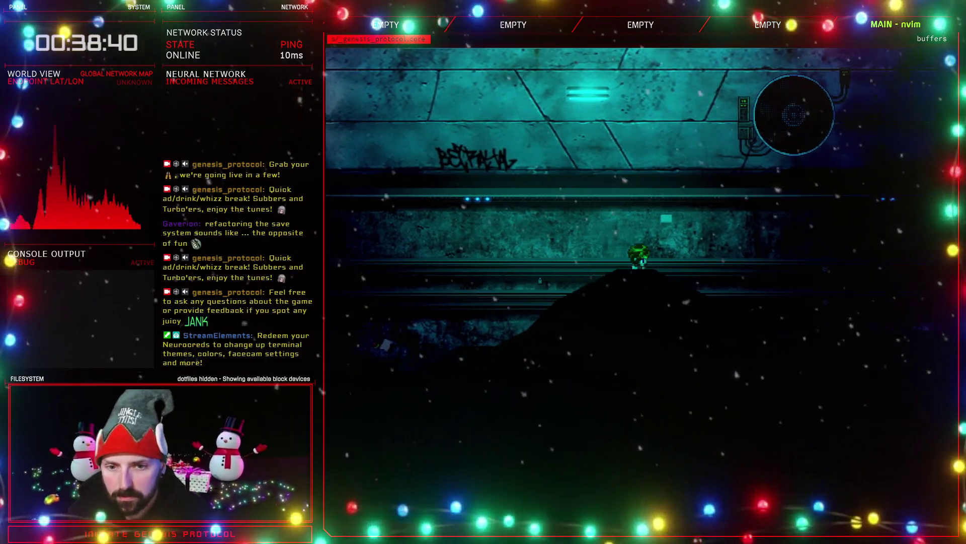
{"action": "key", "text": "Right"}
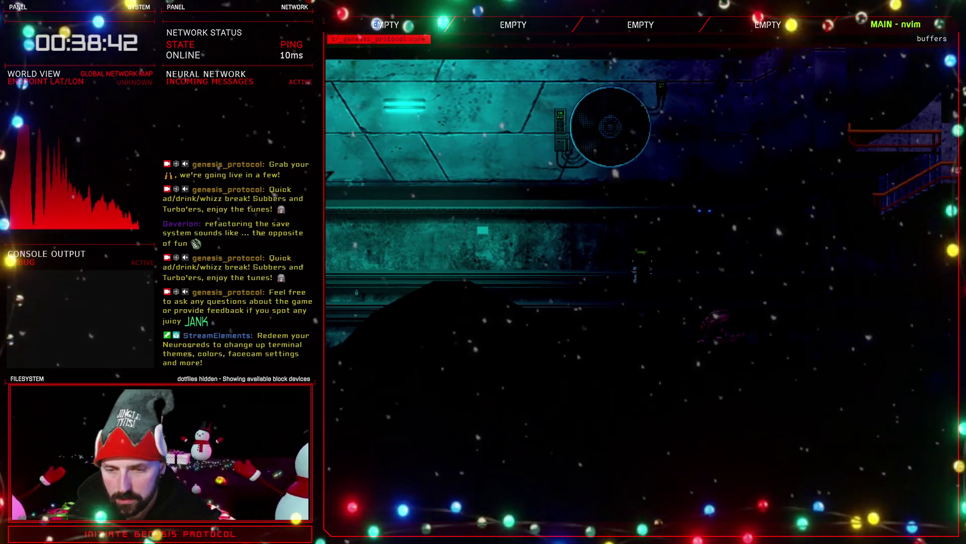
{"action": "key", "text": "Right"}
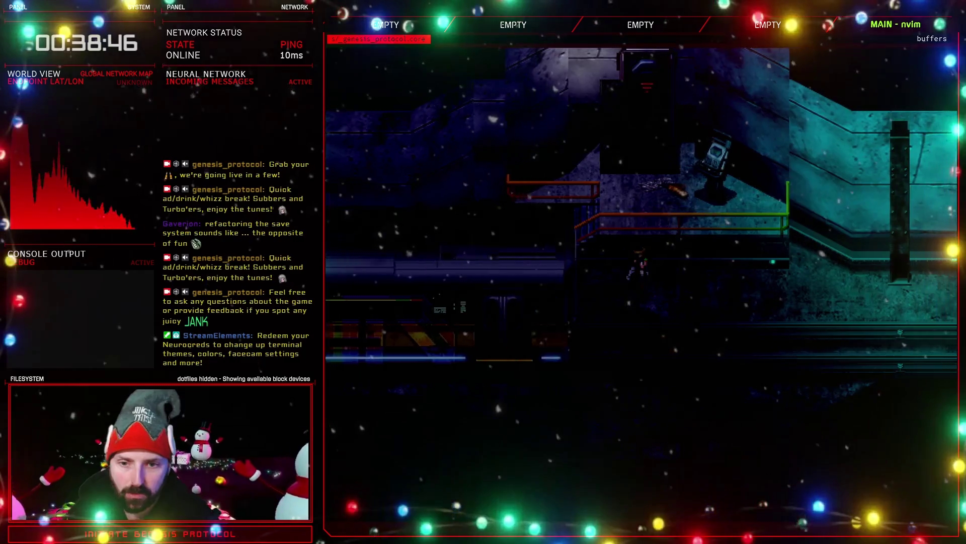
{"action": "key", "text": "Down"}
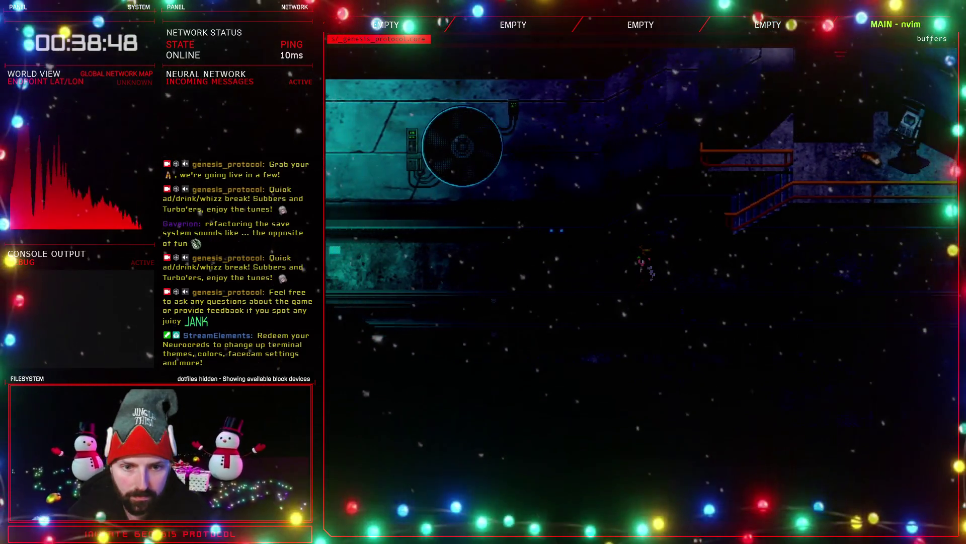
{"action": "key", "text": "Left"}
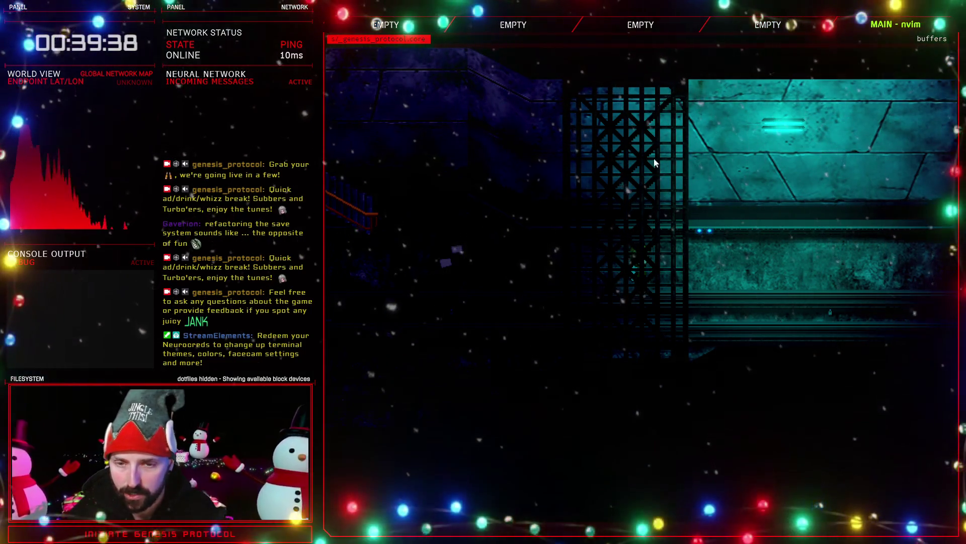
{"action": "left_click", "coordinate": [596, 179]}
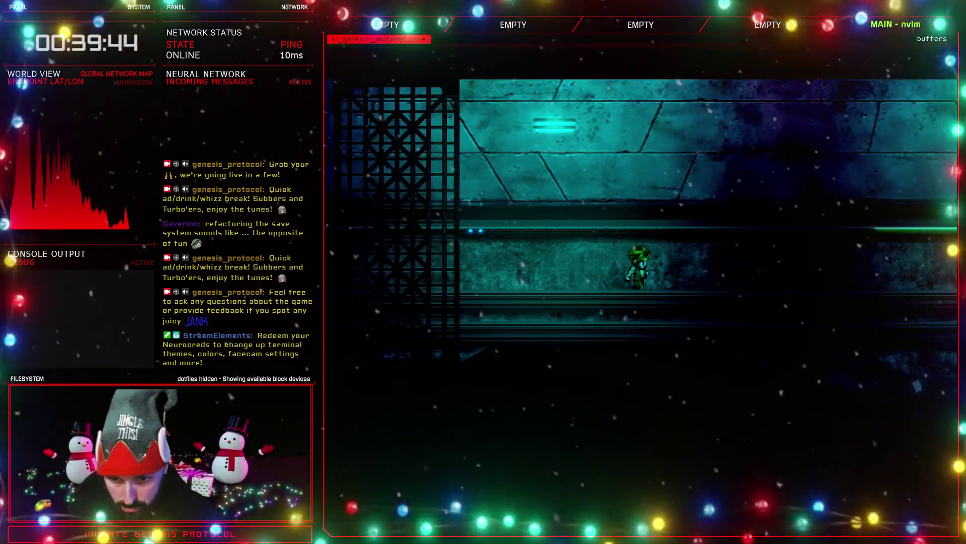
Step: Walk the character right past the gate, through the next rooms, into the V3 corridor
{"action": "key", "text": "d"}
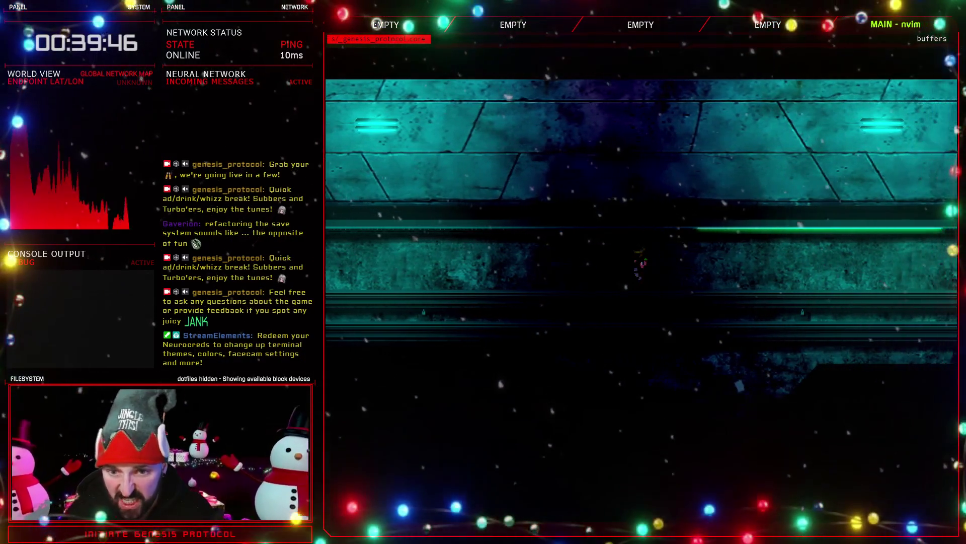
{"action": "key", "text": "d"}
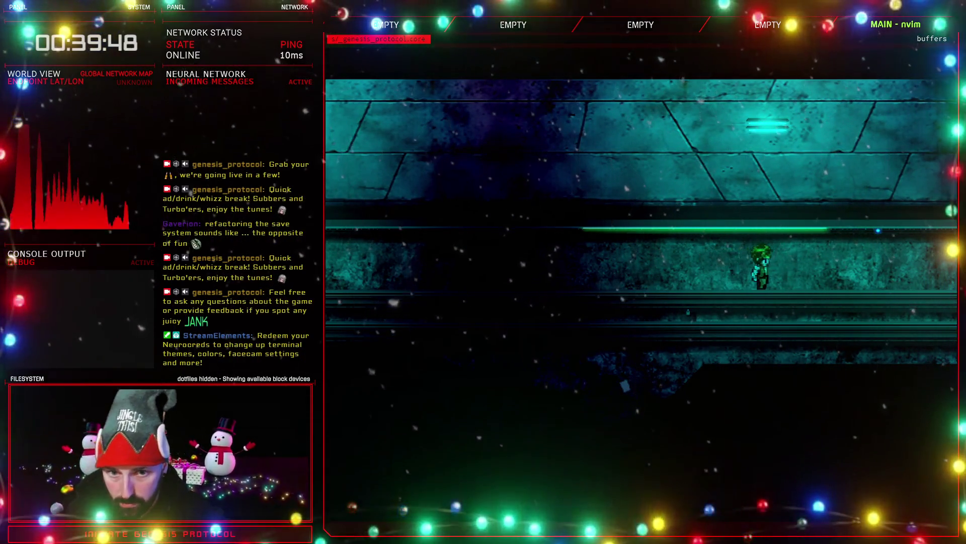
{"action": "key", "text": "d"}
{"action": "key", "text": "d"}
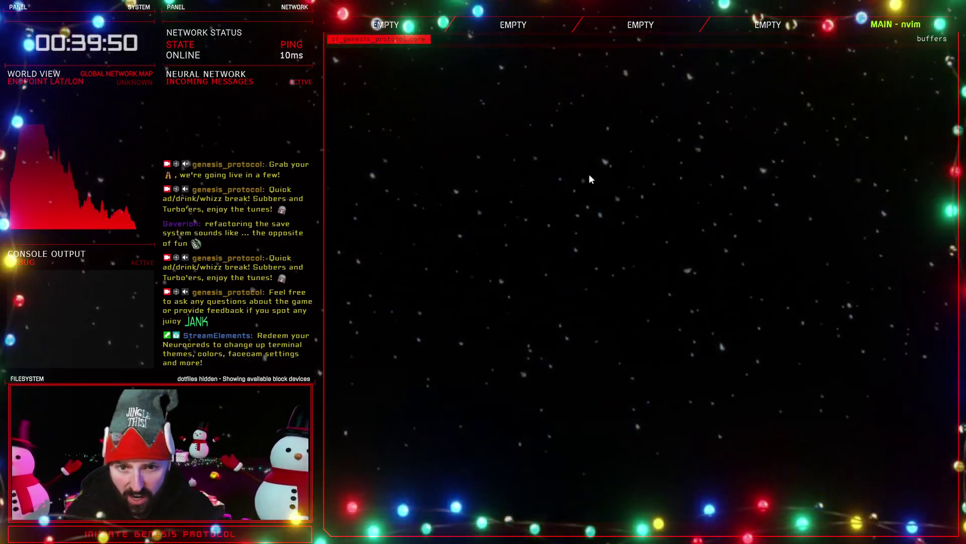
{"action": "key", "text": "d"}
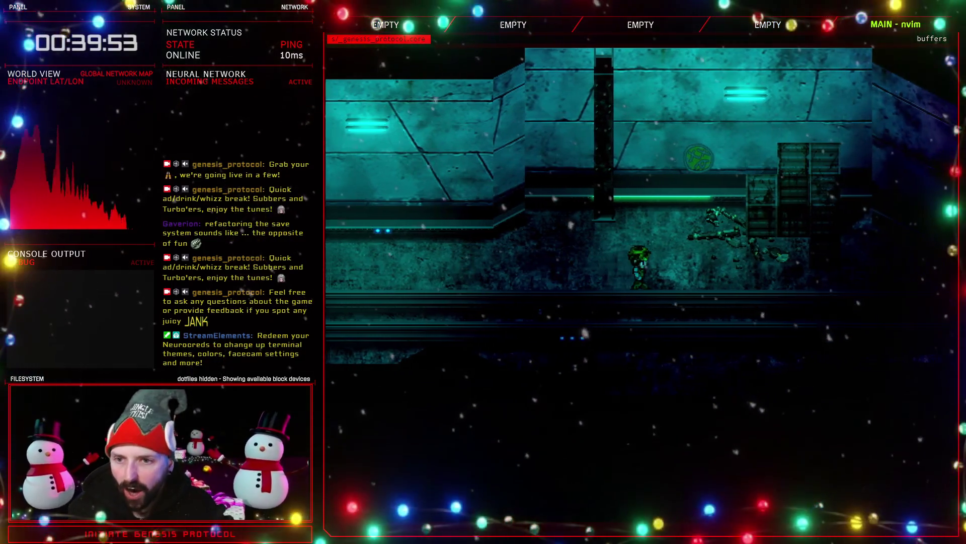
{"action": "key", "text": "d"}
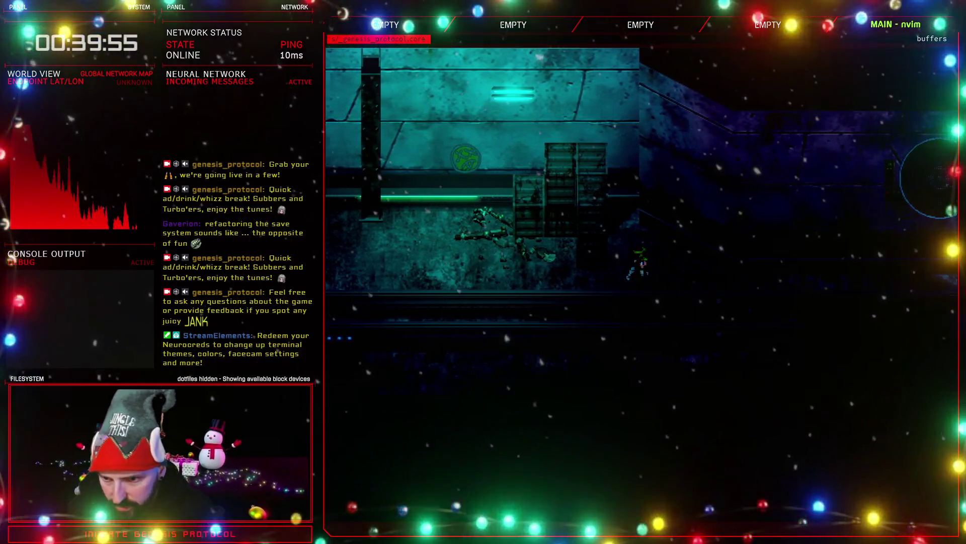
{"action": "key", "text": "d"}
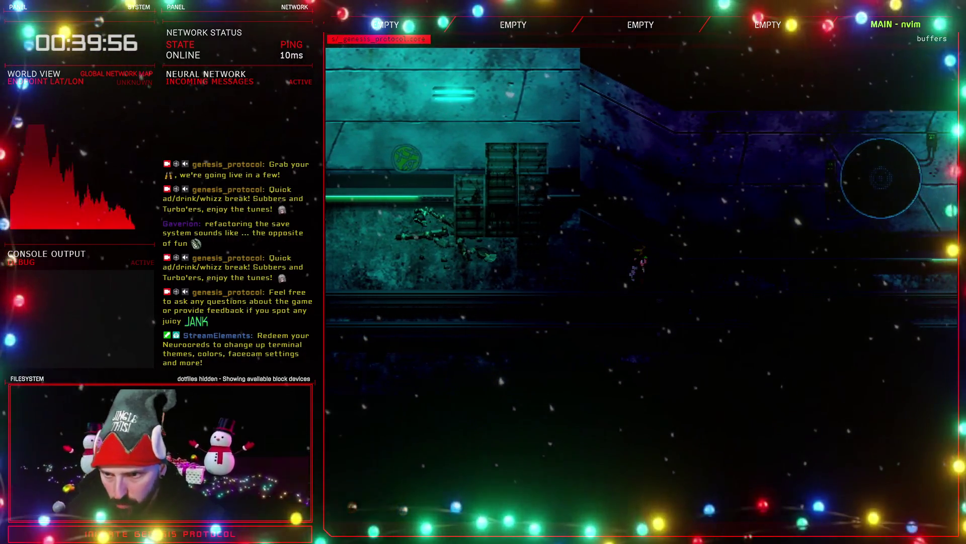
{"action": "key", "text": "d"}
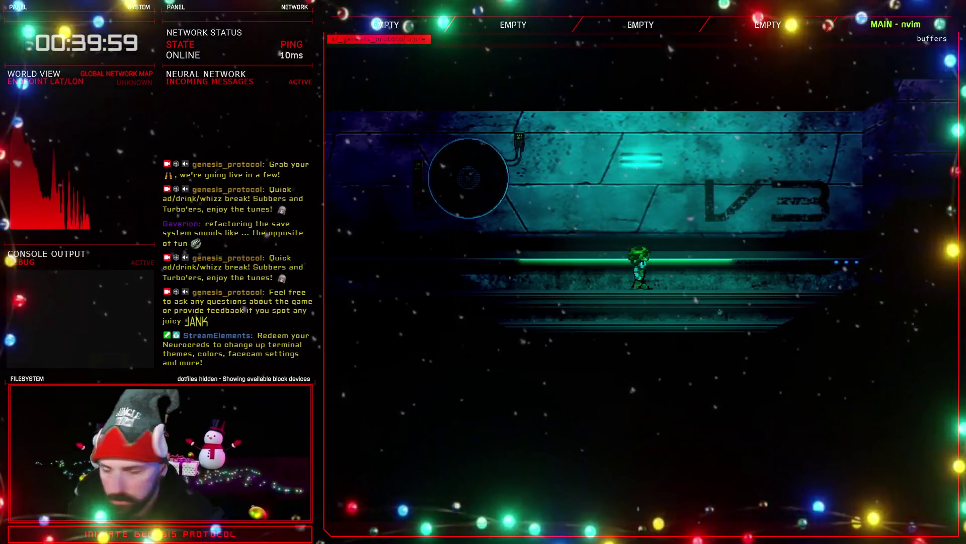
Step: Continue through the dark room, teal corridor and graffiti wall toward the street
{"action": "key", "text": "d"}
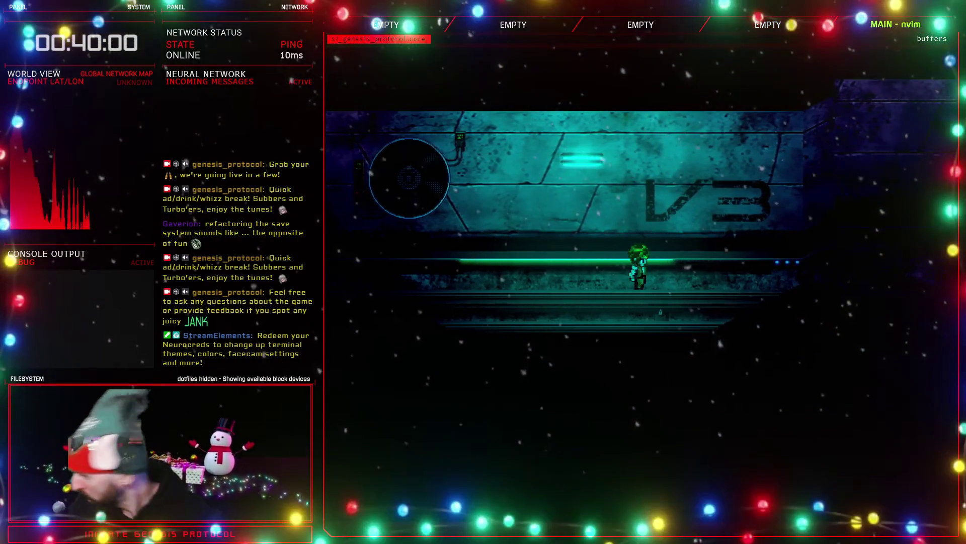
{"action": "key", "text": "d"}
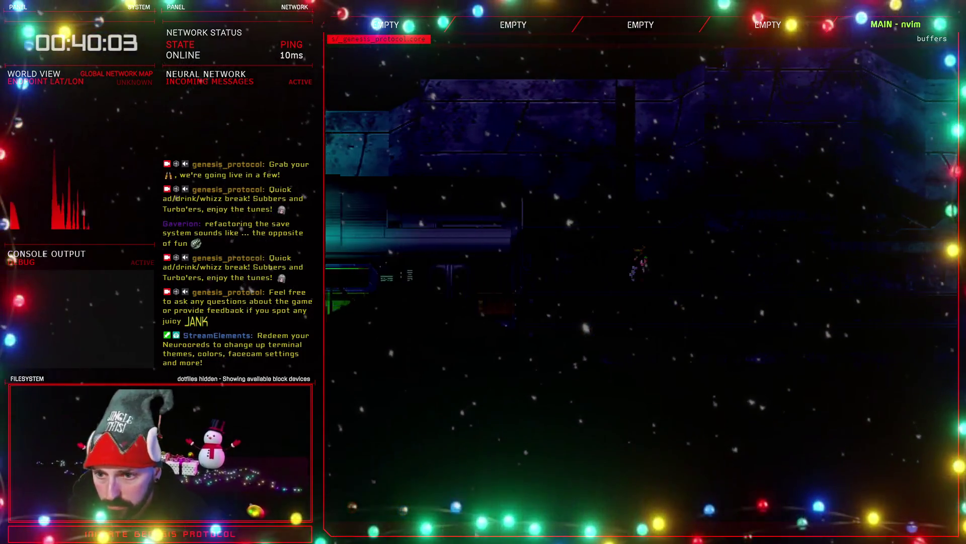
{"action": "key", "text": "d"}
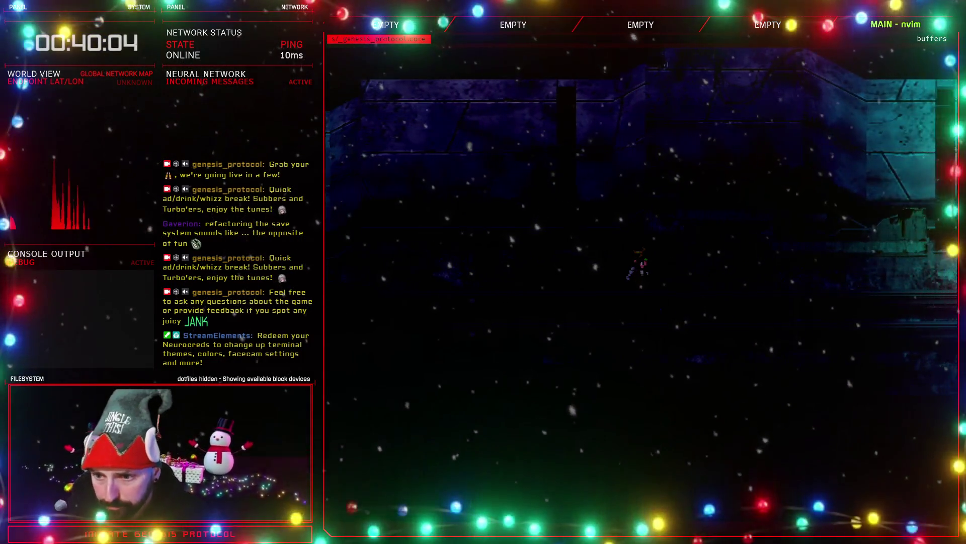
{"action": "key", "text": "d"}
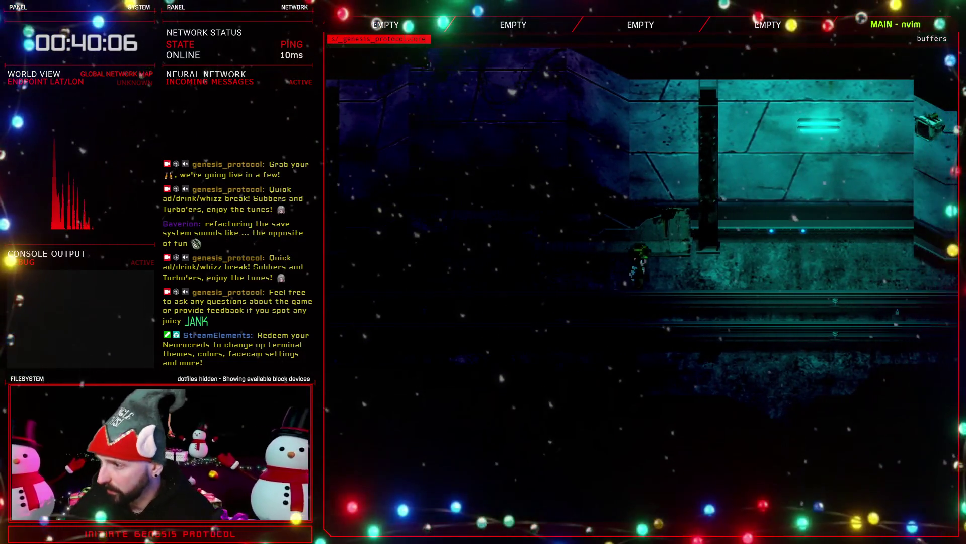
{"action": "key", "text": "d"}
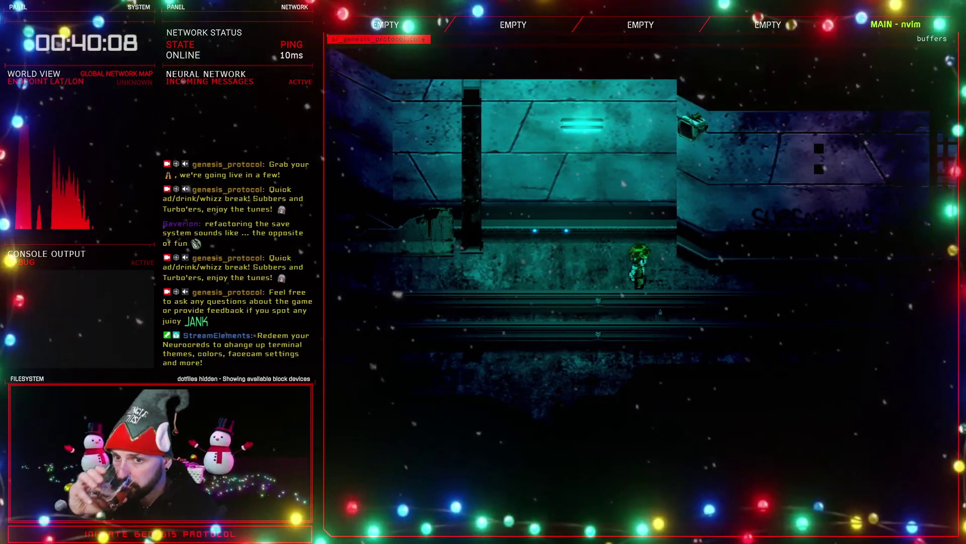
{"action": "key", "text": "d"}
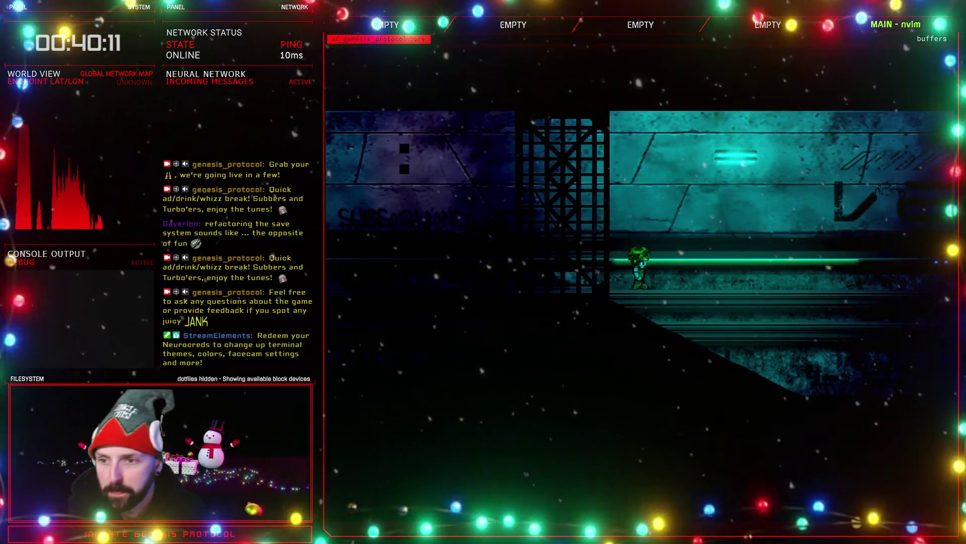
{"action": "key", "text": "d"}
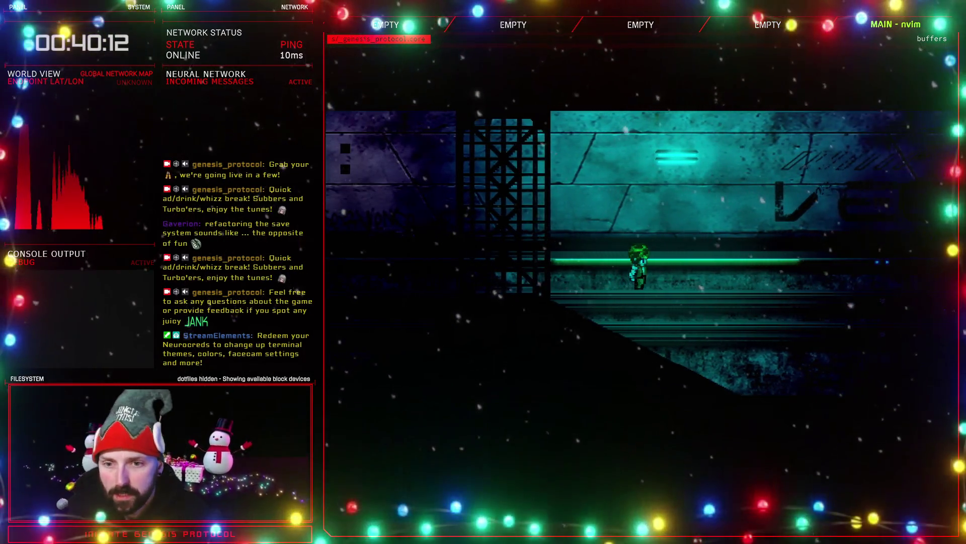
{"action": "key", "text": "d"}
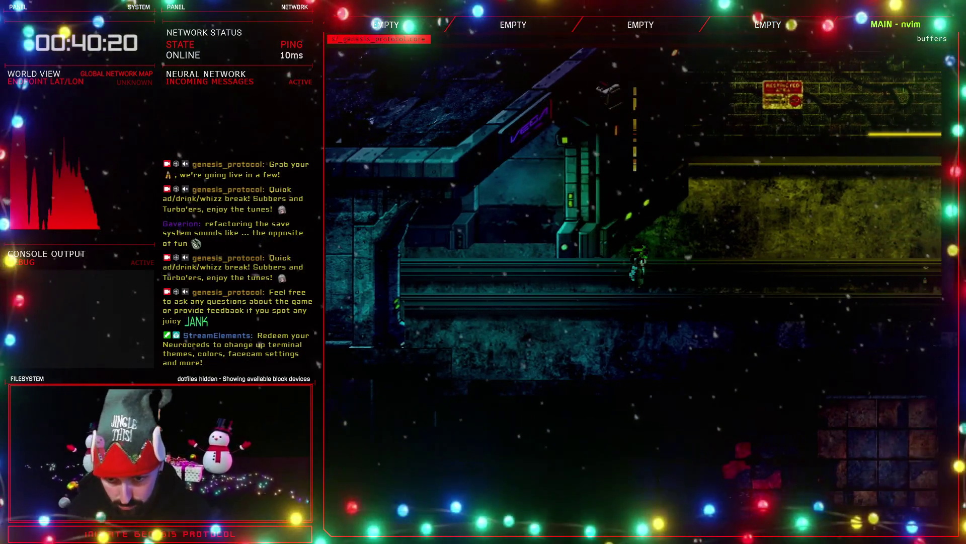
{"action": "key", "text": "d"}
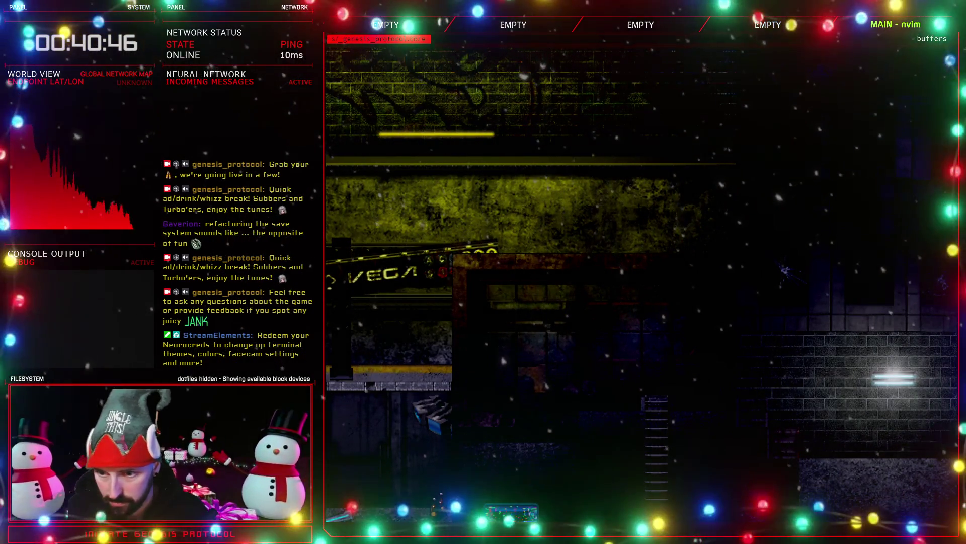
Step: Quit the Genesis Protocol playtest through the in-game menu's Exit Game option
{"action": "key", "text": "Escape"}
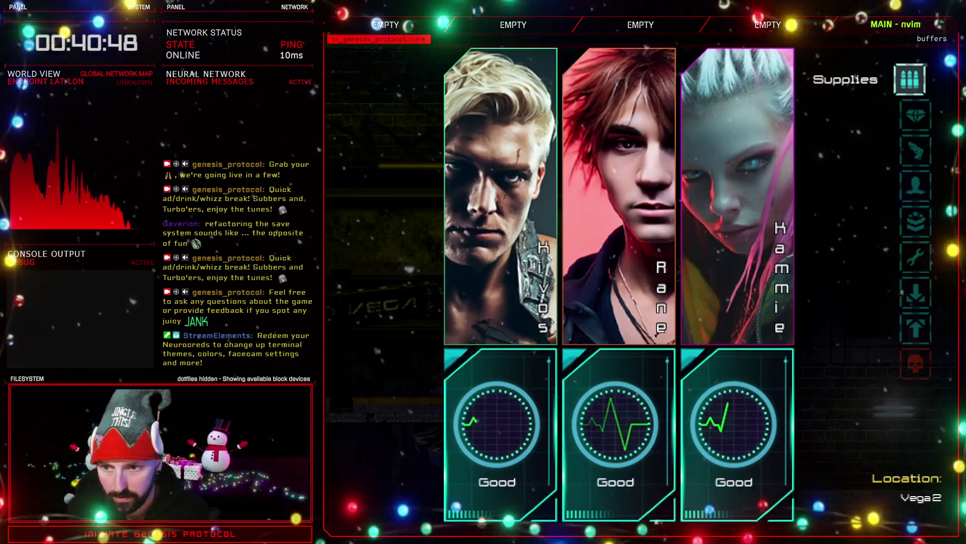
{"action": "key", "text": "Escape"}
{"action": "key", "text": "Down"}
{"action": "key", "text": "Escape"}
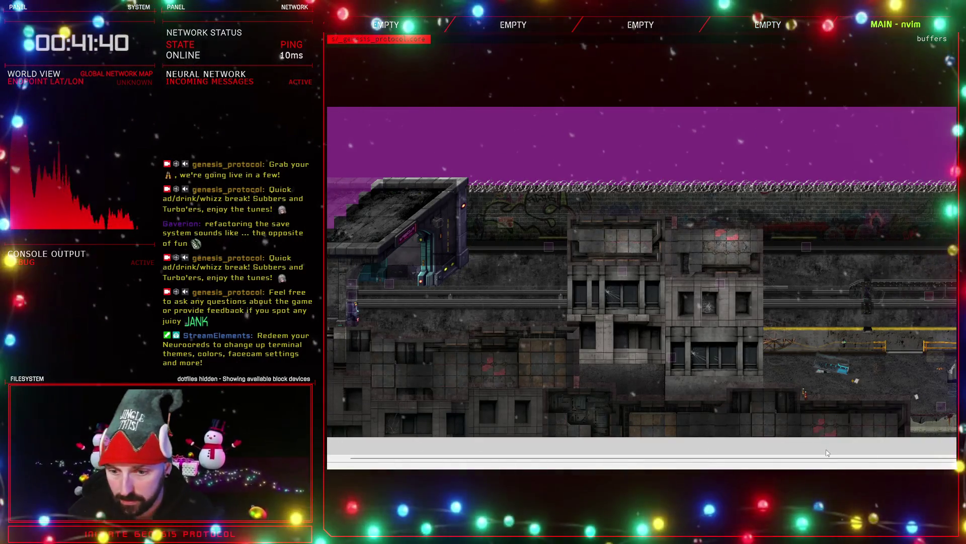
Step: Reopen the Vega 2 map properties and confirm to reload the updated tileset
{"action": "left_click_drag", "start_coordinate": [855, 458], "coordinate": [901, 462]}
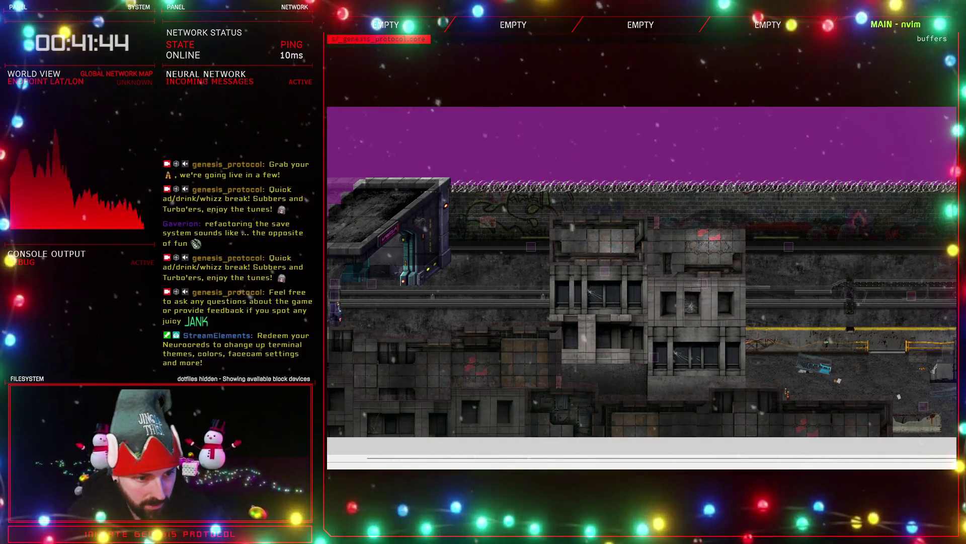
{"action": "key", "text": "space"}
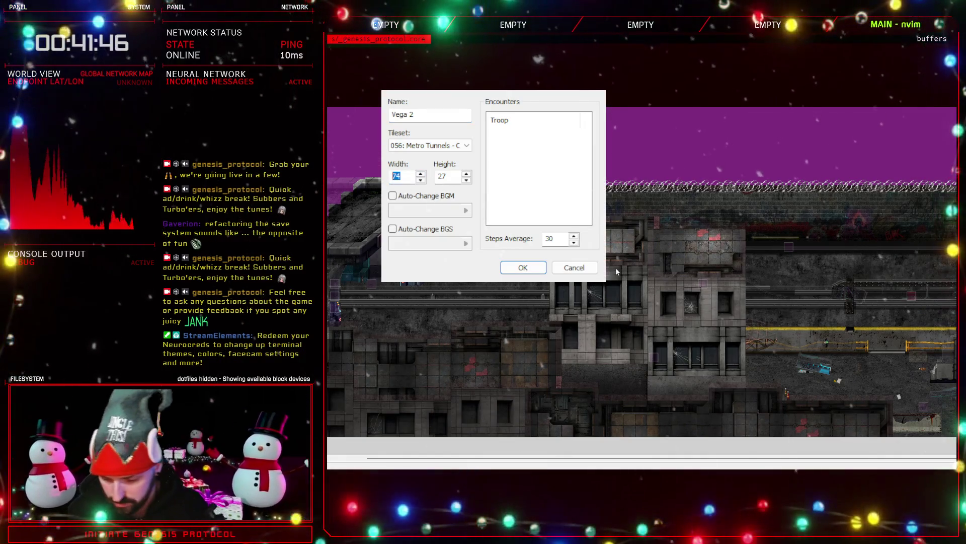
{"action": "key", "text": "Return"}
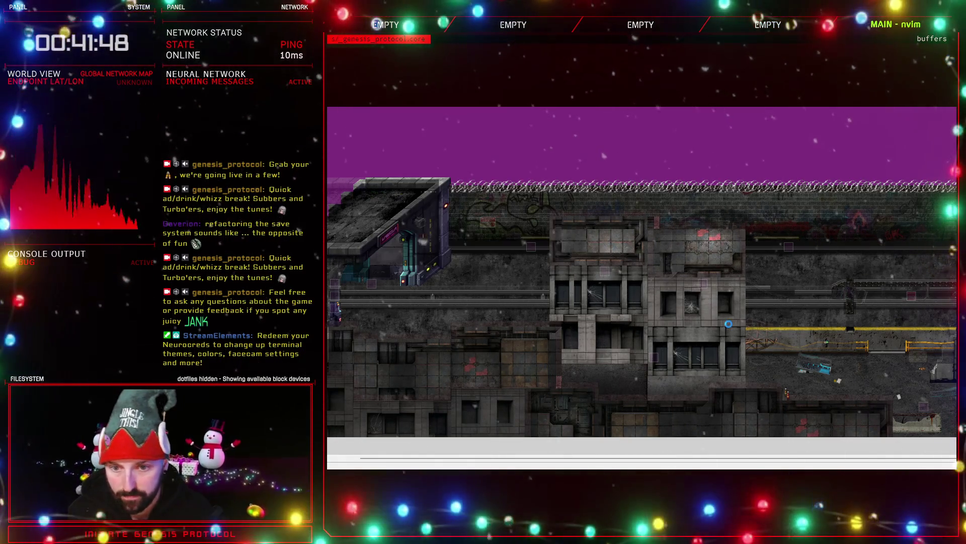
Step: Scroll across the Vega 2 street map to inspect the refreshed tiles
{"action": "scroll", "coordinate": [852, 452], "scroll_direction": "right", "scroll_amount": 5}
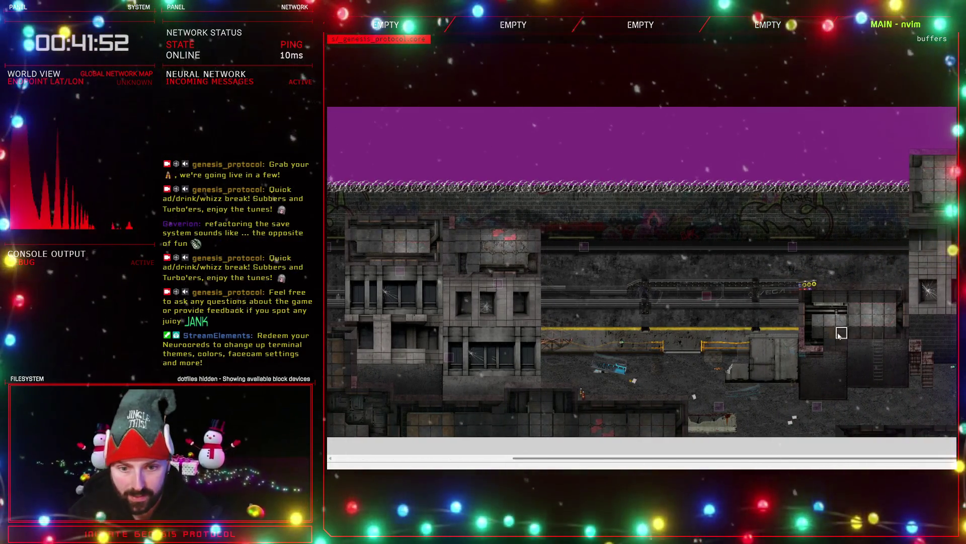
{"action": "scroll", "coordinate": [697, 454], "scroll_direction": "right", "scroll_amount": 5}
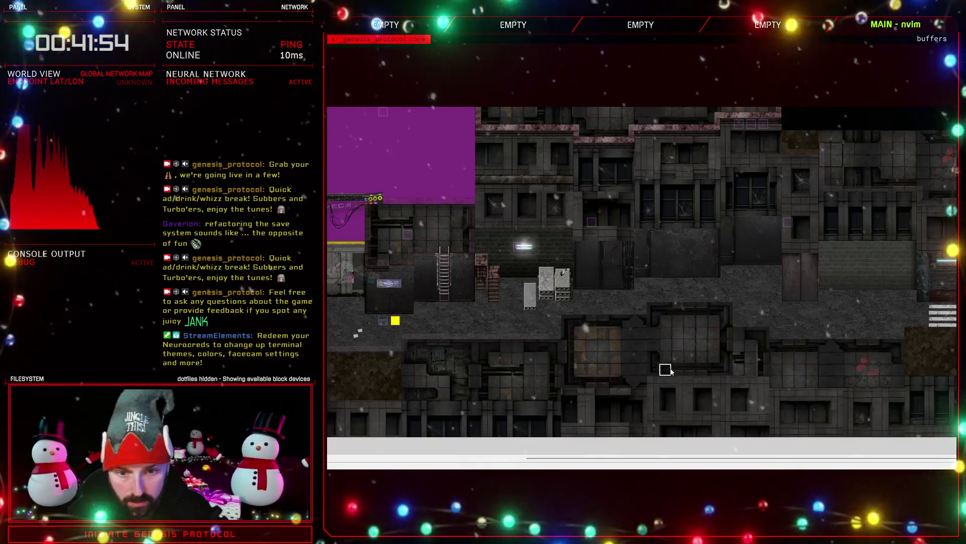
{"action": "scroll", "coordinate": [697, 454], "scroll_direction": "left", "scroll_amount": 8}
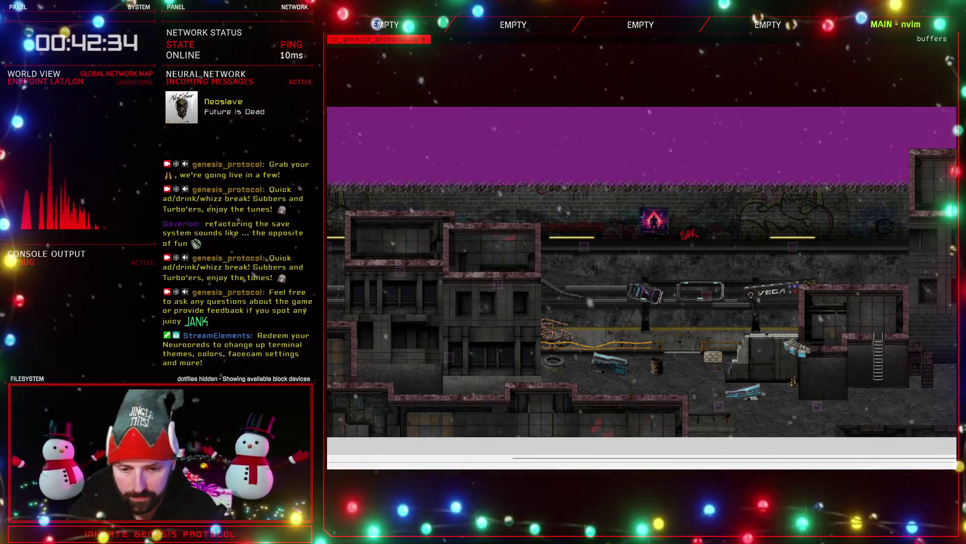
{"action": "key", "text": "alt+Tab"}
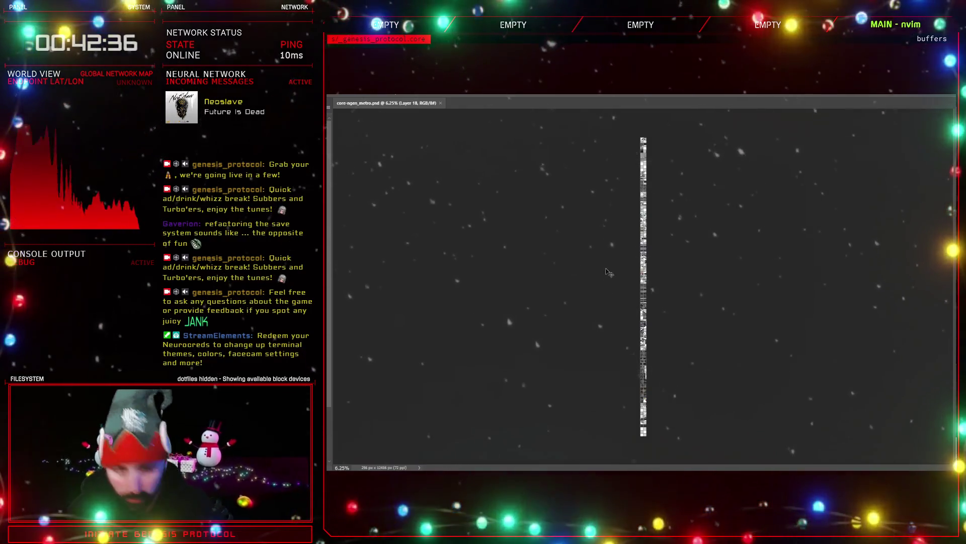
Step: Scroll through the core-ngen_metro.psd sprite sheet to inspect its tiles
{"action": "scroll", "coordinate": [629, 235], "scroll_direction": "up", "scroll_amount": 10}
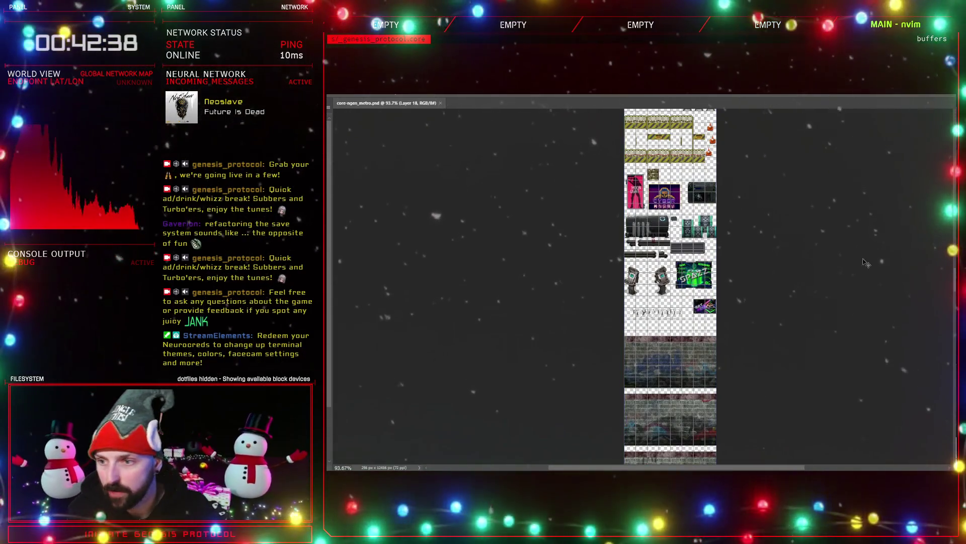
{"action": "scroll", "coordinate": [955, 279], "scroll_direction": "down", "scroll_amount": 10}
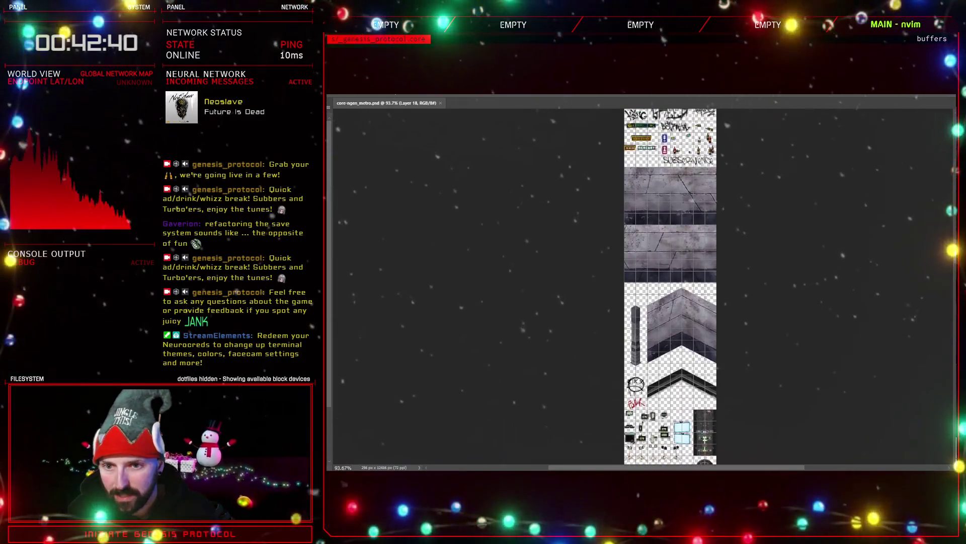
{"action": "scroll", "coordinate": [671, 286], "scroll_direction": "down", "scroll_amount": 10}
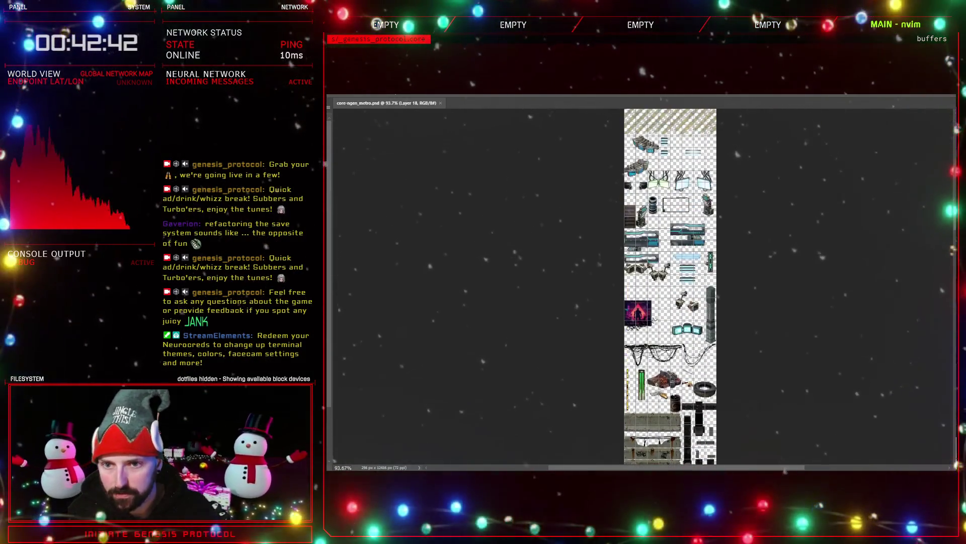
{"action": "scroll", "coordinate": [671, 286], "scroll_direction": "down", "scroll_amount": 10}
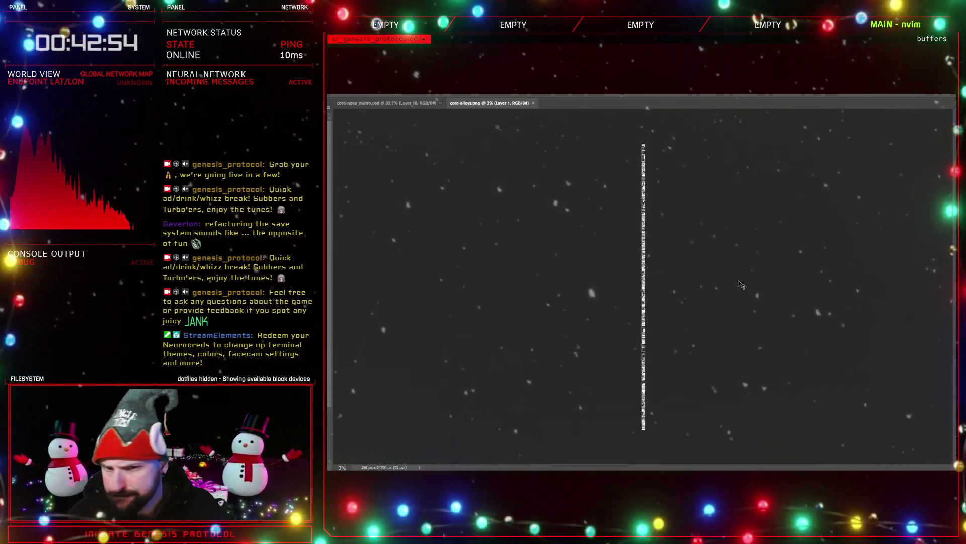
Step: Scroll through the upper tiles of core-alleys.png
{"action": "scroll", "coordinate": [655, 283], "scroll_direction": "up", "scroll_amount": 3}
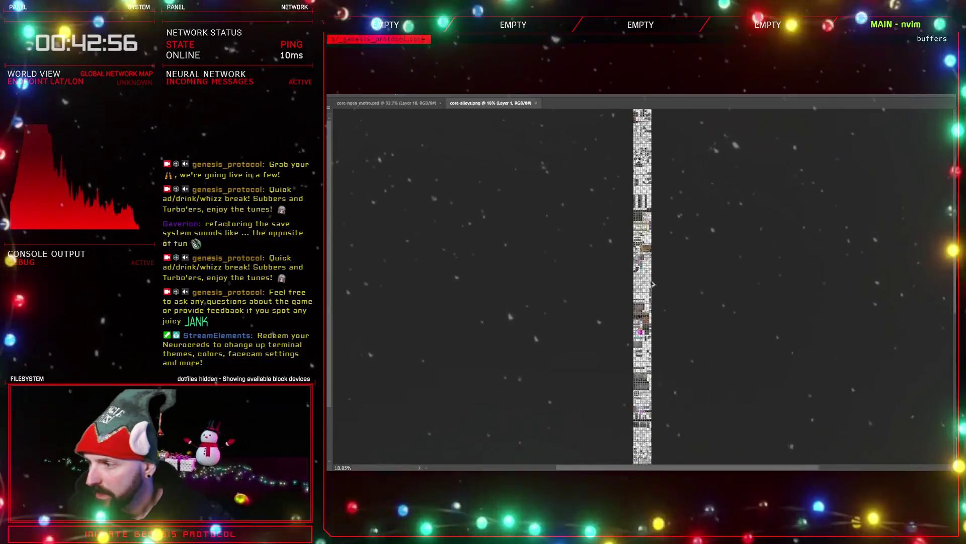
{"action": "scroll", "coordinate": [653, 285], "scroll_direction": "up", "scroll_amount": 10}
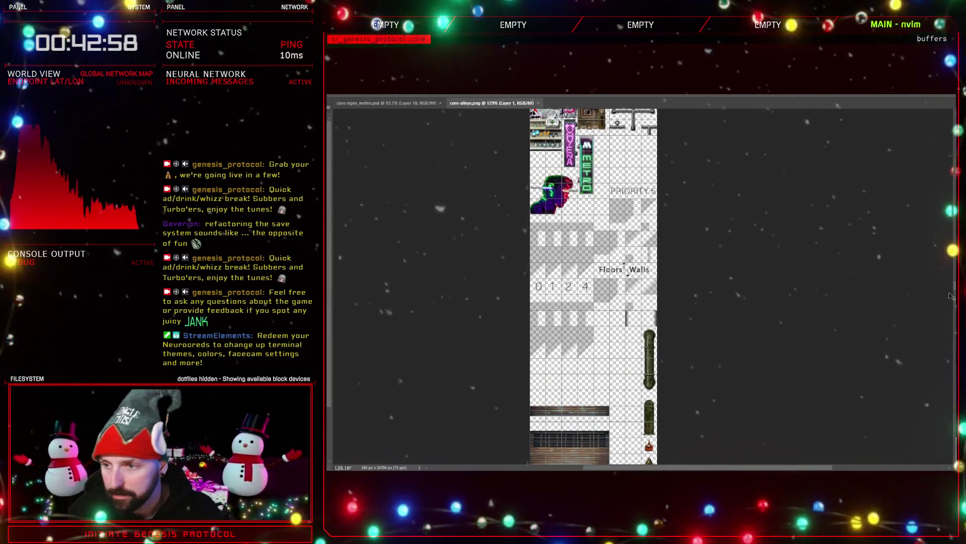
{"action": "scroll", "coordinate": [951, 296], "scroll_direction": "down", "scroll_amount": 10}
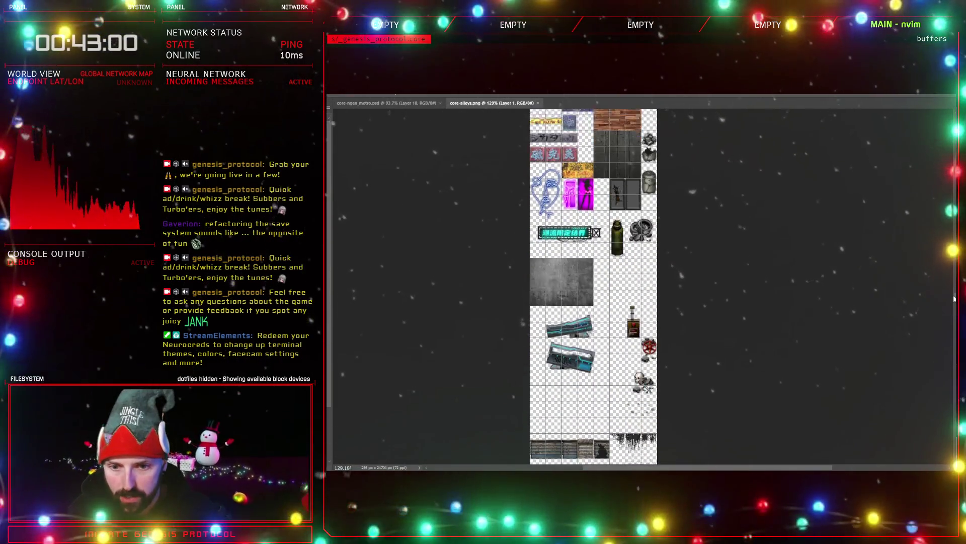
{"action": "scroll", "coordinate": [954, 298], "scroll_direction": "down", "scroll_amount": 5}
{"action": "scroll", "coordinate": [953, 302], "scroll_direction": "down", "scroll_amount": 5}
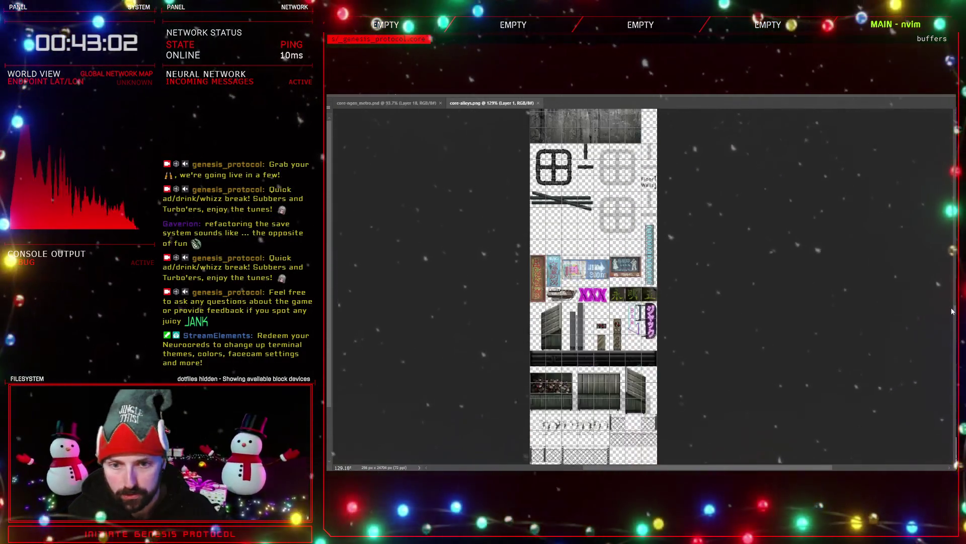
{"action": "scroll", "coordinate": [949, 313], "scroll_direction": "down", "scroll_amount": 10}
{"action": "scroll", "coordinate": [951, 330], "scroll_direction": "down", "scroll_amount": 15}
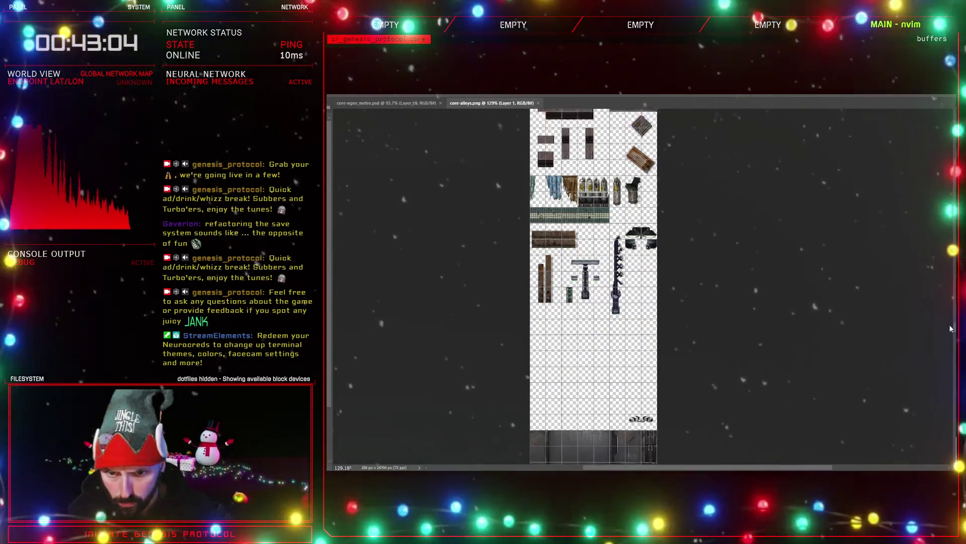
Step: Browse down to the HYENA and METRO neon sign tiles, then return to core-ngen_metro.psd
{"action": "scroll", "coordinate": [950, 362], "scroll_direction": "down", "scroll_amount": 20}
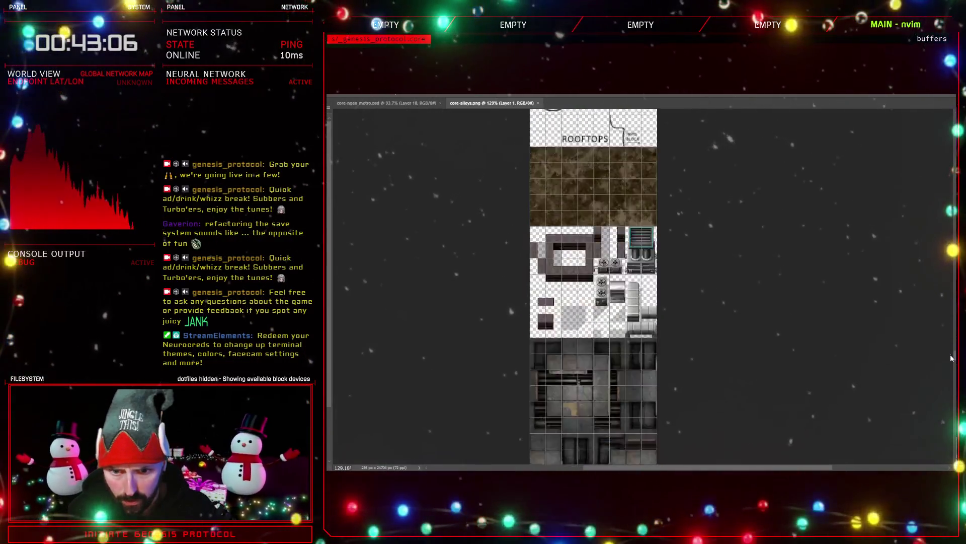
{"action": "scroll", "coordinate": [951, 390], "scroll_direction": "down", "scroll_amount": 5}
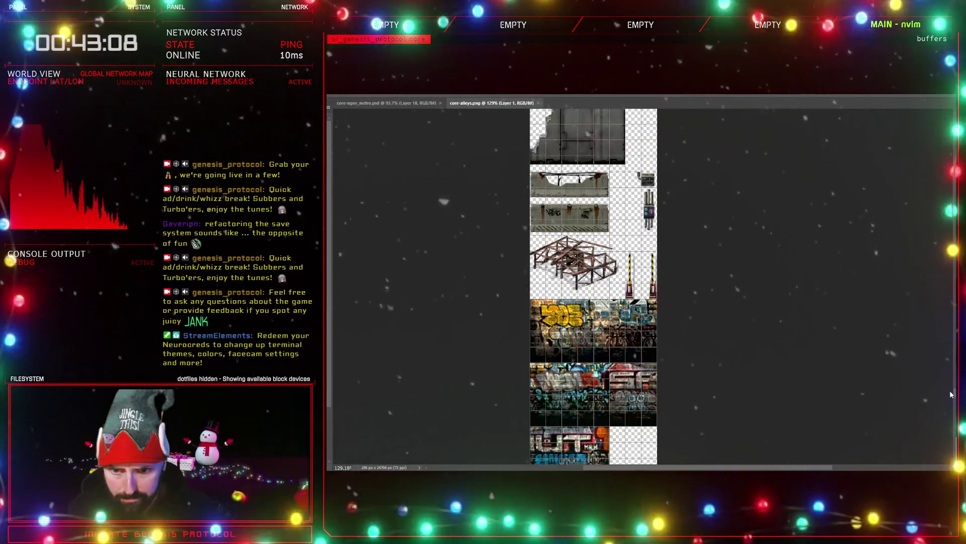
{"action": "scroll", "coordinate": [593, 287], "scroll_direction": "down", "scroll_amount": 10}
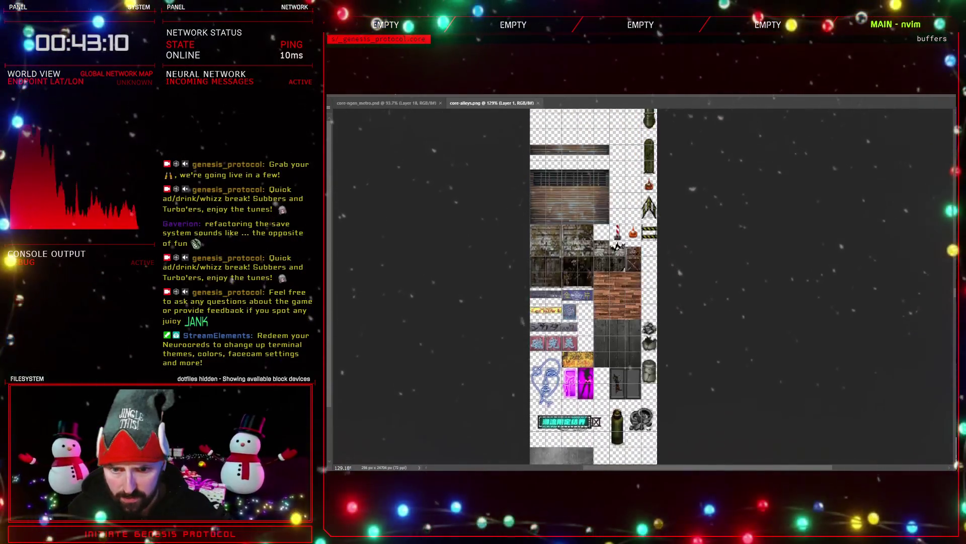
{"action": "scroll", "coordinate": [617, 247], "scroll_direction": "down", "scroll_amount": 3}
{"action": "scroll", "coordinate": [617, 247], "scroll_direction": "up", "scroll_amount": 3}
{"action": "scroll", "coordinate": [617, 247], "scroll_direction": "down", "scroll_amount": 2}
{"action": "scroll", "coordinate": [491, 242], "scroll_direction": "up", "scroll_amount": 3}
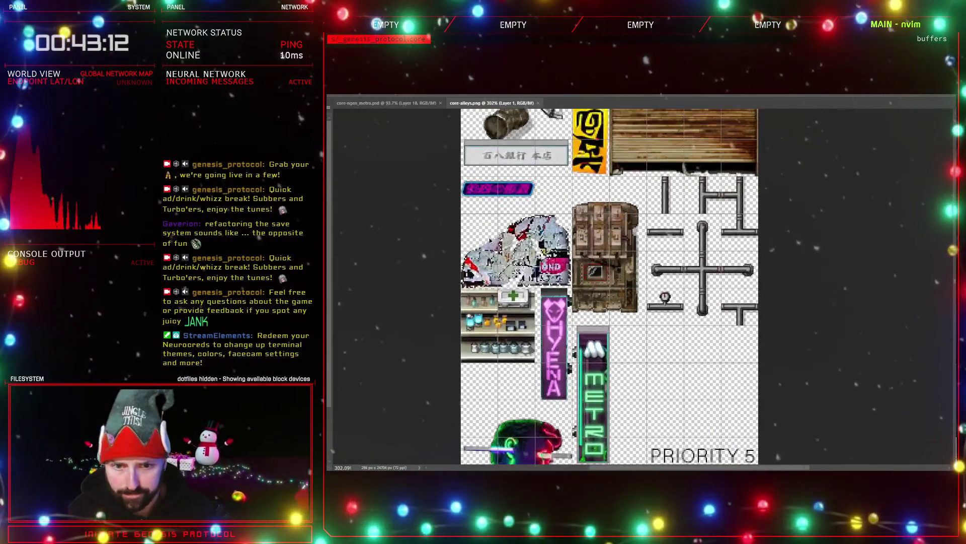
{"action": "scroll", "coordinate": [491, 242], "scroll_direction": "up", "scroll_amount": 2}
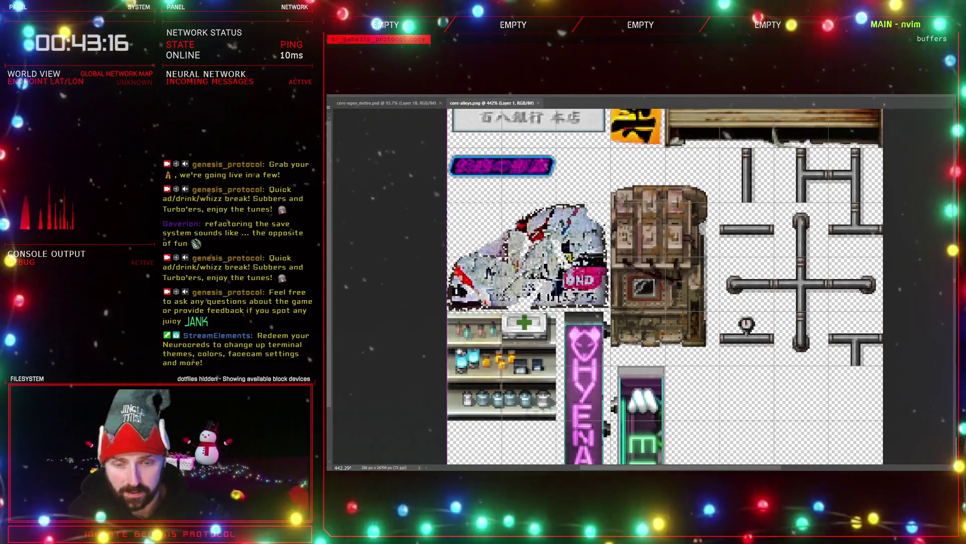
{"action": "left_click", "coordinate": [385, 104]}
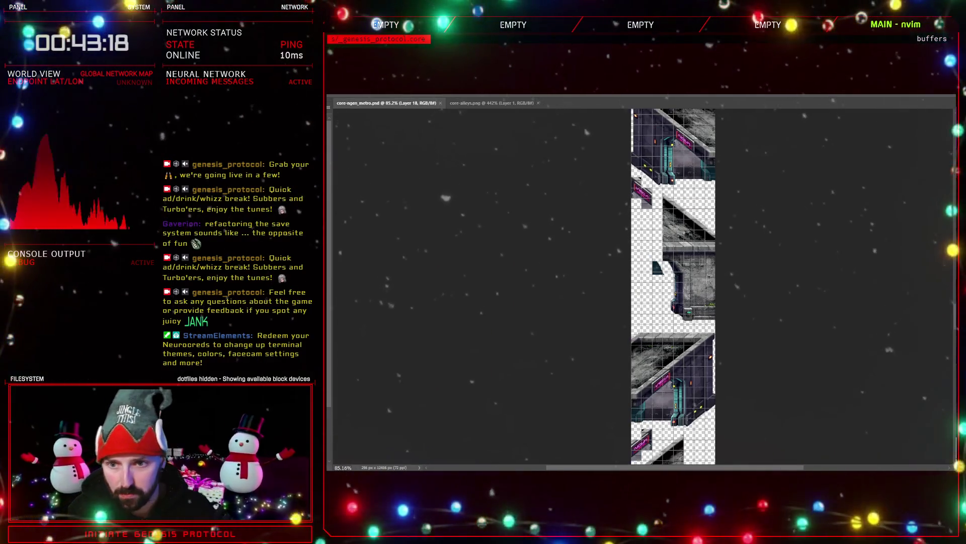
Step: Copy the DND graffiti piece from core-alleys.png into the core-ngen_metro.psd tileset
{"action": "scroll", "coordinate": [672, 287], "scroll_direction": "down", "scroll_amount": 5}
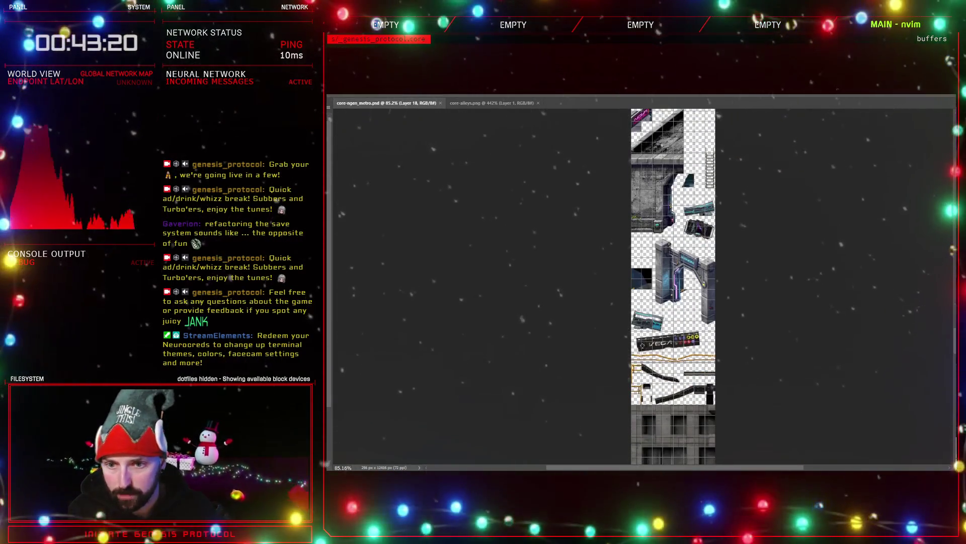
{"action": "scroll", "coordinate": [917, 313], "scroll_direction": "up", "scroll_amount": 4}
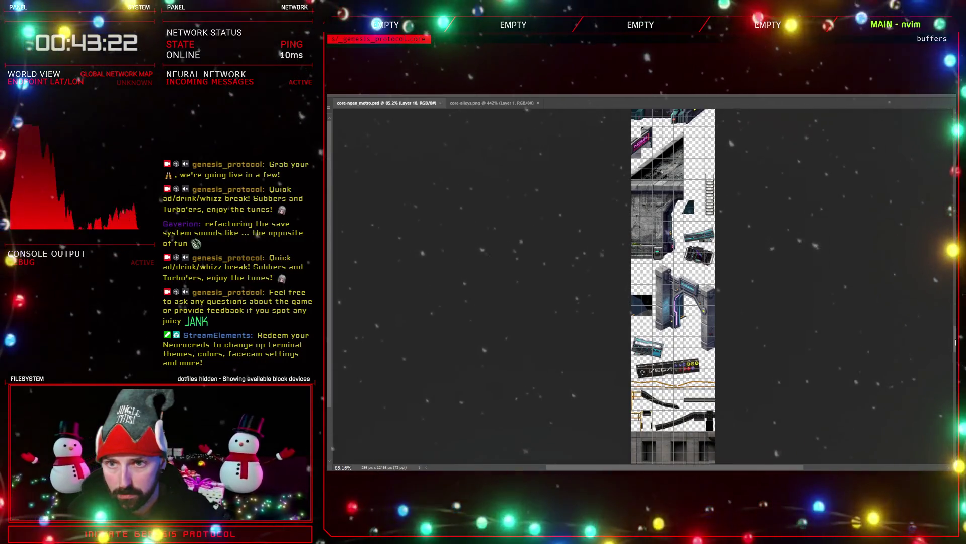
{"action": "scroll", "coordinate": [693, 273], "scroll_direction": "up", "scroll_amount": 5}
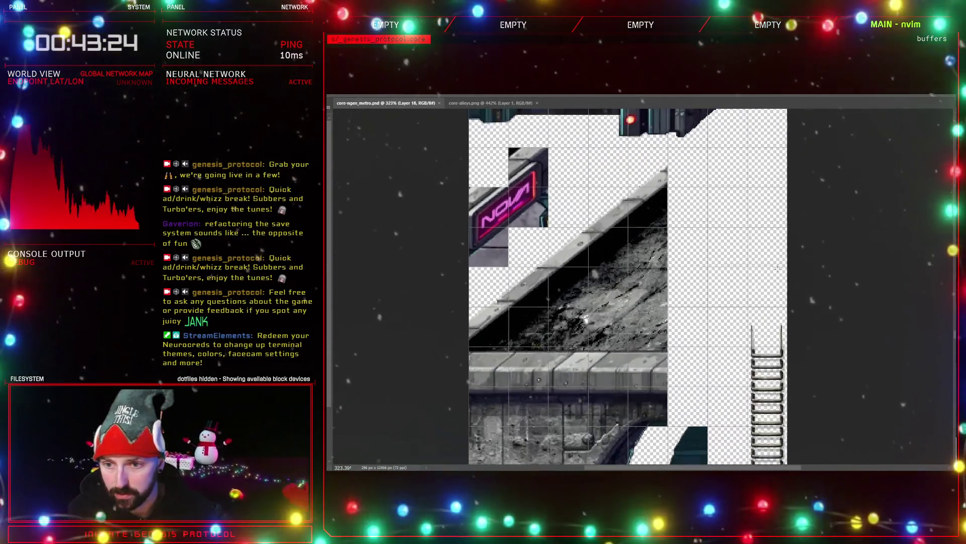
{"action": "left_click", "coordinate": [487, 103]}
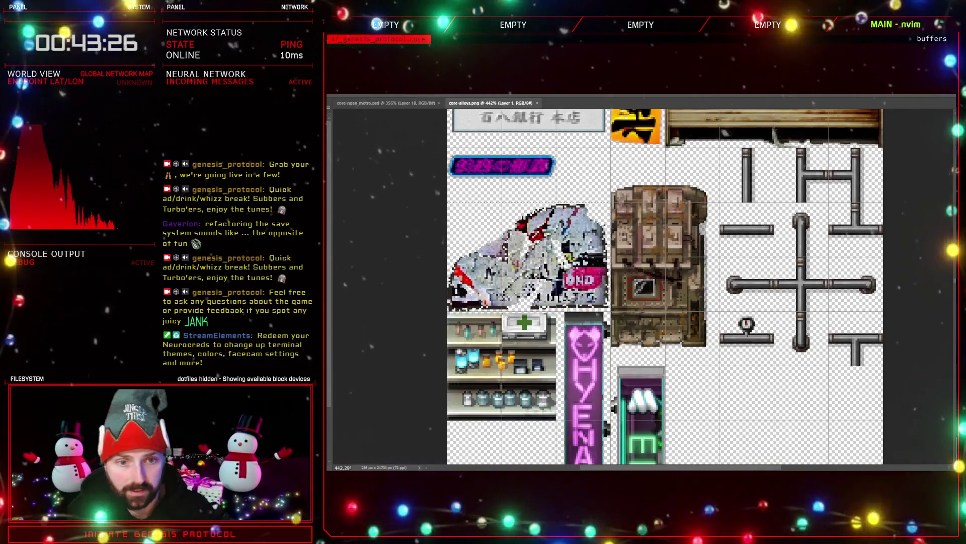
{"action": "scroll", "coordinate": [564, 271], "scroll_direction": "up", "scroll_amount": 2}
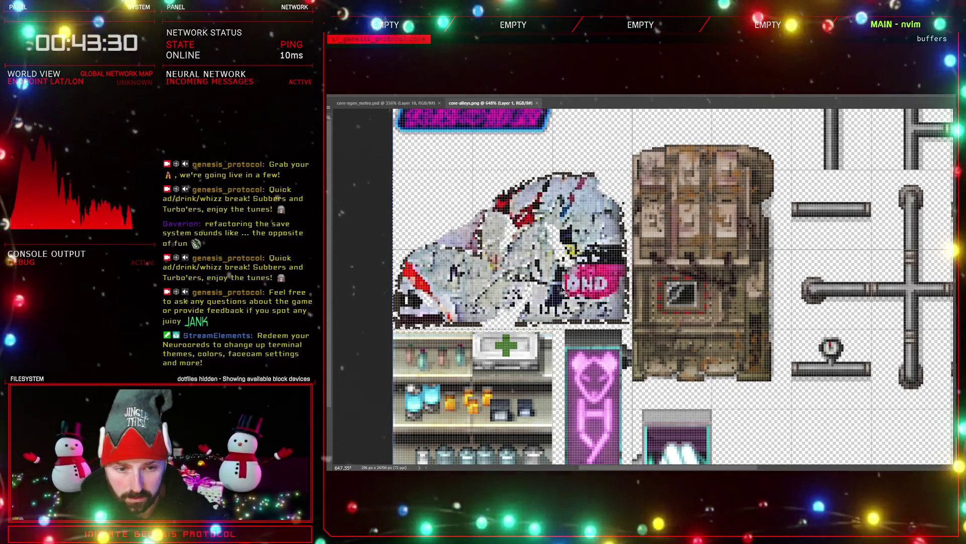
{"action": "left_click_drag", "start_coordinate": [572, 285], "coordinate": [422, 137]}
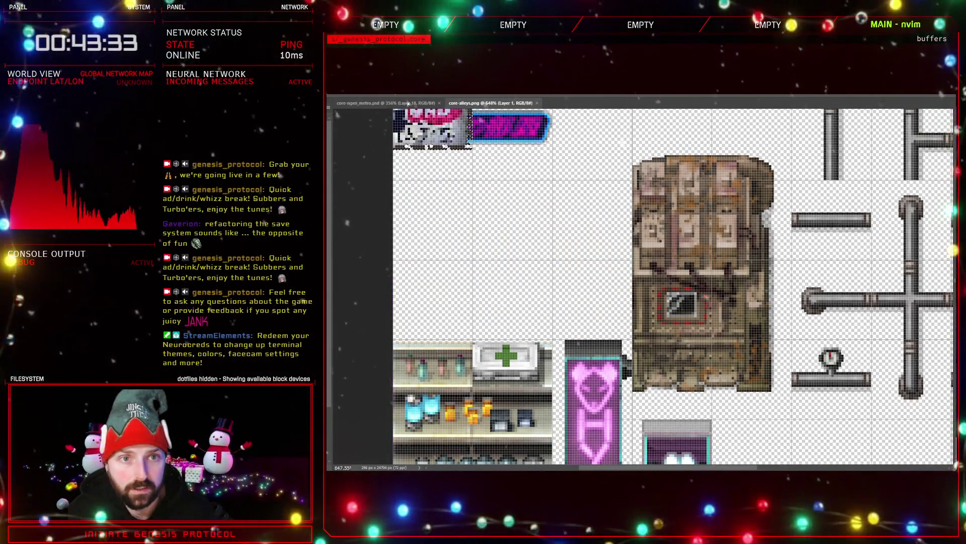
{"action": "left_click", "coordinate": [407, 103]}
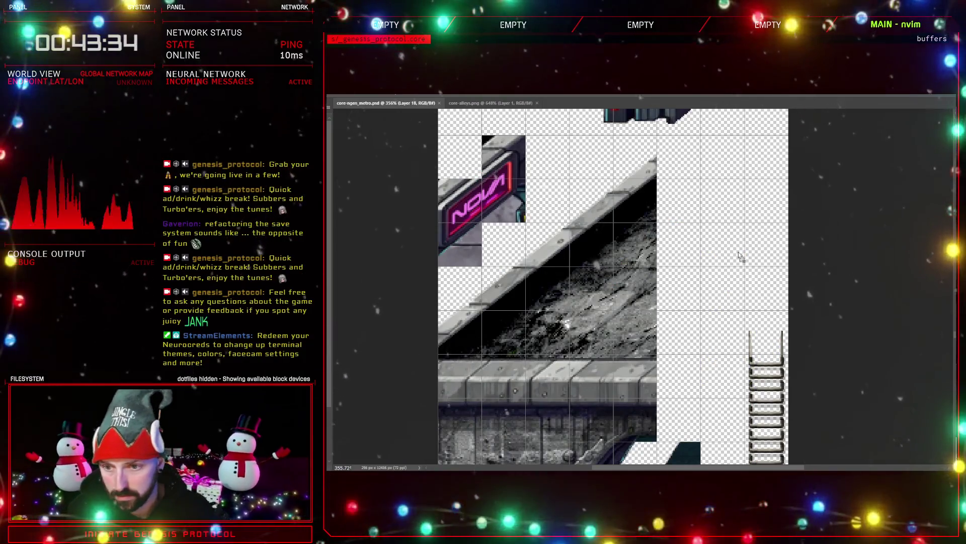
{"action": "key", "text": "ctrl+v"}
Step: Merge the graffiti layer into main and save core-ngen_metro.psd
{"action": "scroll", "coordinate": [745, 264], "scroll_direction": "up", "scroll_amount": 3}
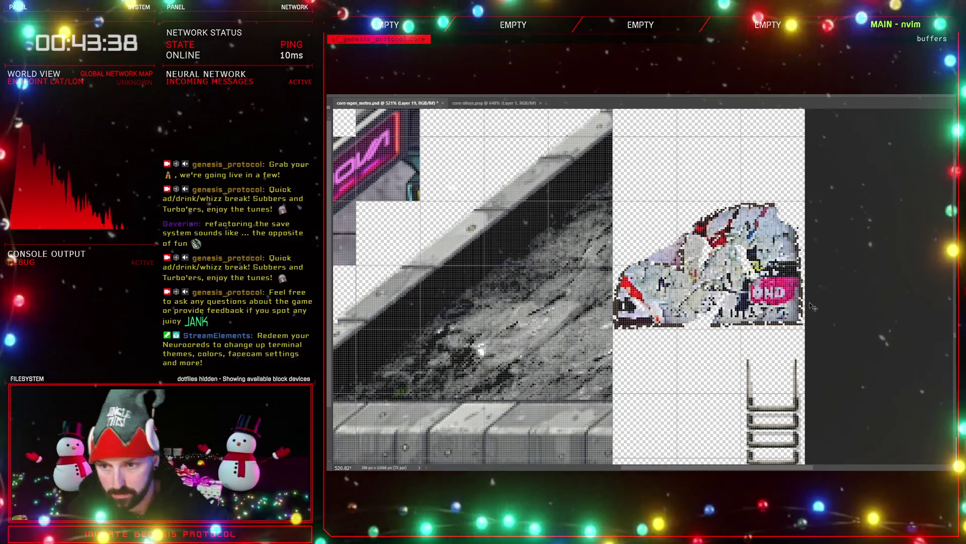
{"action": "scroll", "coordinate": [813, 306], "scroll_direction": "down", "scroll_amount": 4}
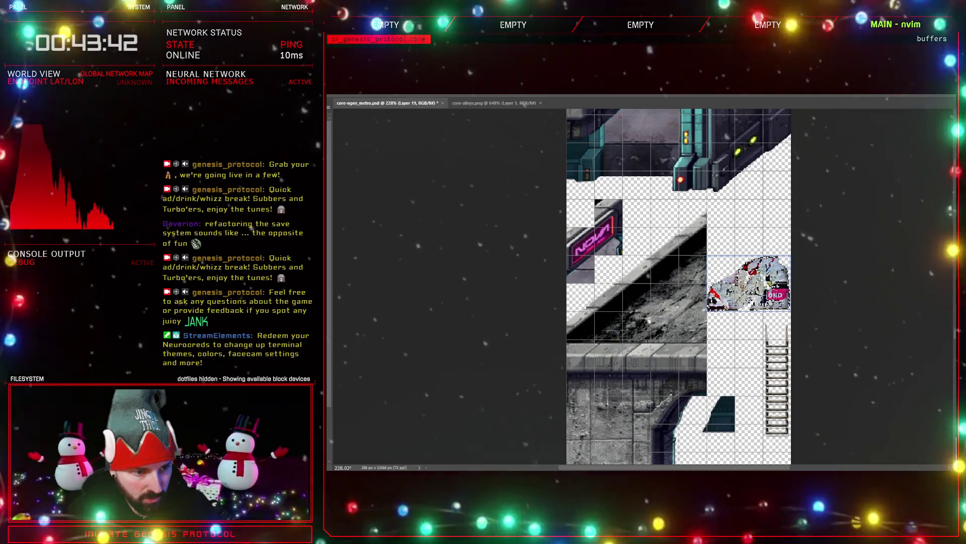
{"action": "key", "text": "ctrl+e"}
{"action": "key", "text": "ctrl+s"}
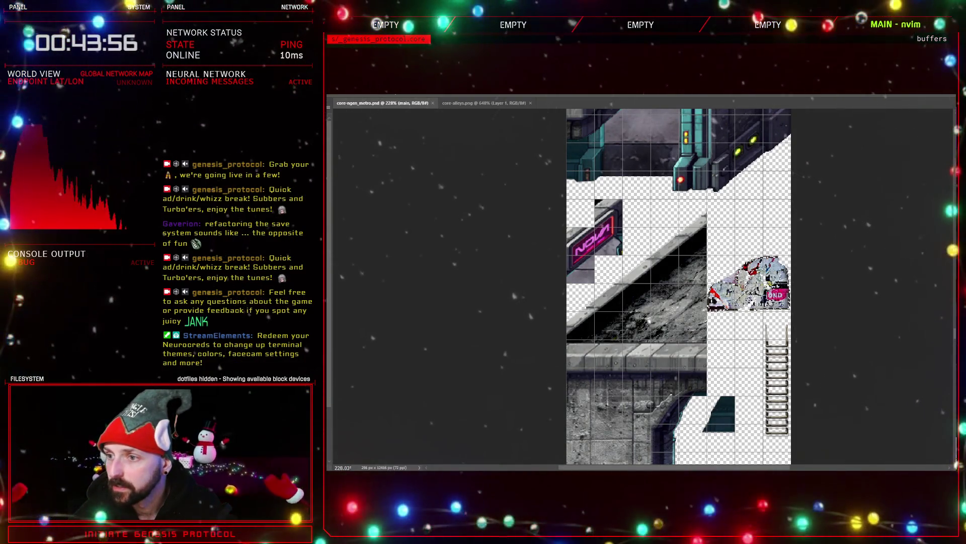
{"action": "key", "text": "alt+Tab"}
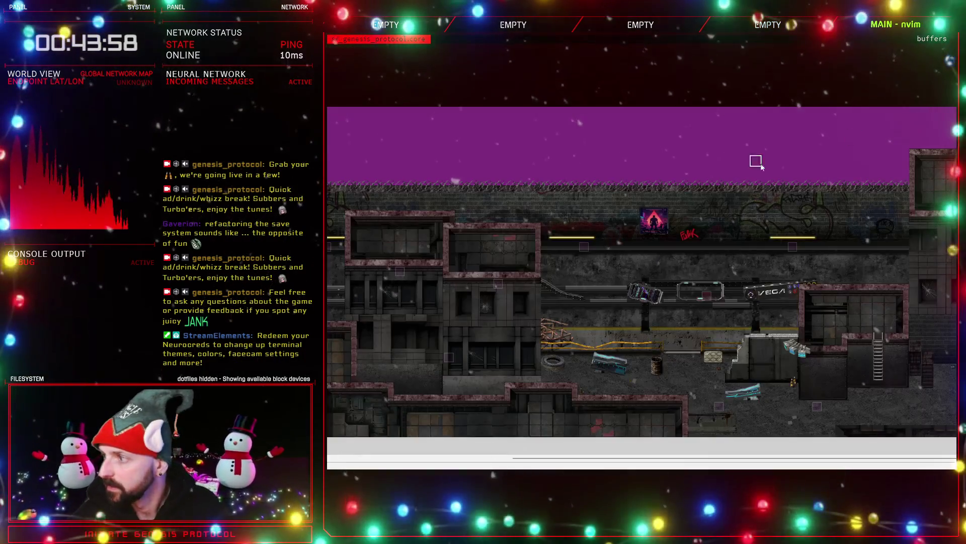
{"action": "key", "text": "F10"}
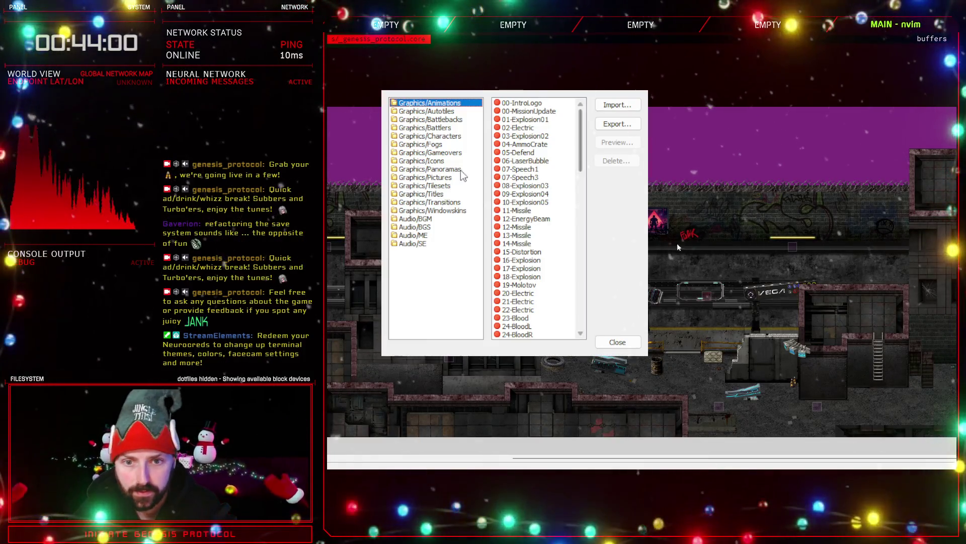
{"action": "left_click", "coordinate": [444, 188]}
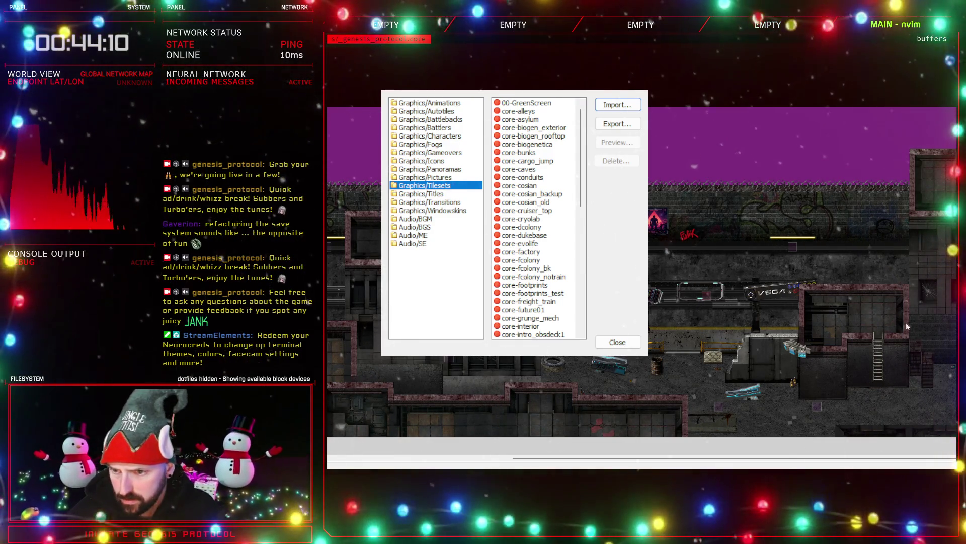
{"action": "left_click", "coordinate": [630, 343]}
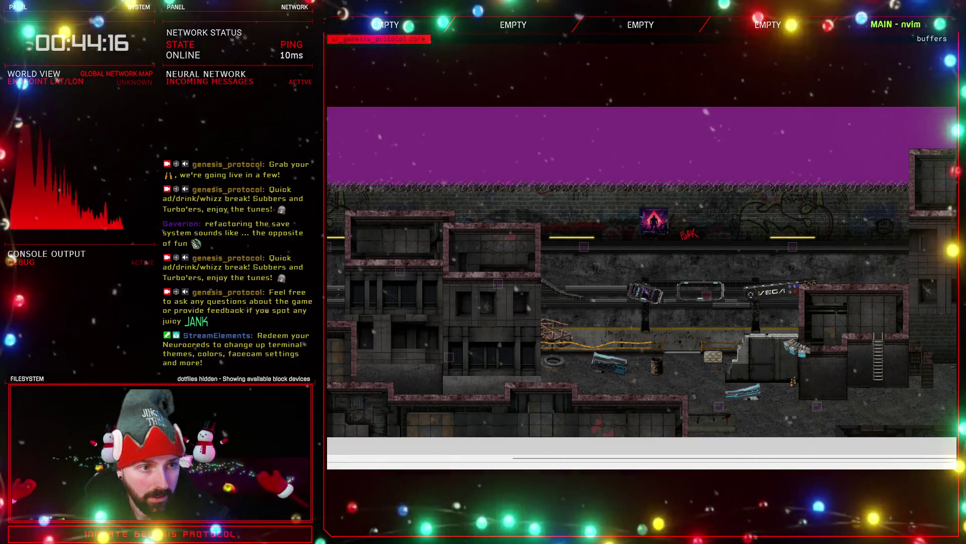
Step: Place the graffiti debris pile on the platform near the VEGA sign
{"action": "left_click", "coordinate": [762, 353]}
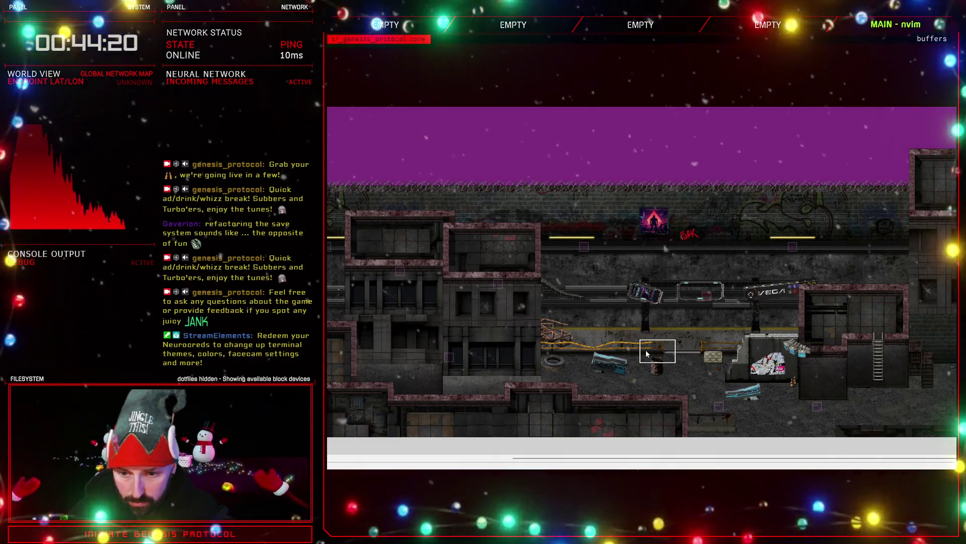
{"action": "key", "text": "ctrl+z"}
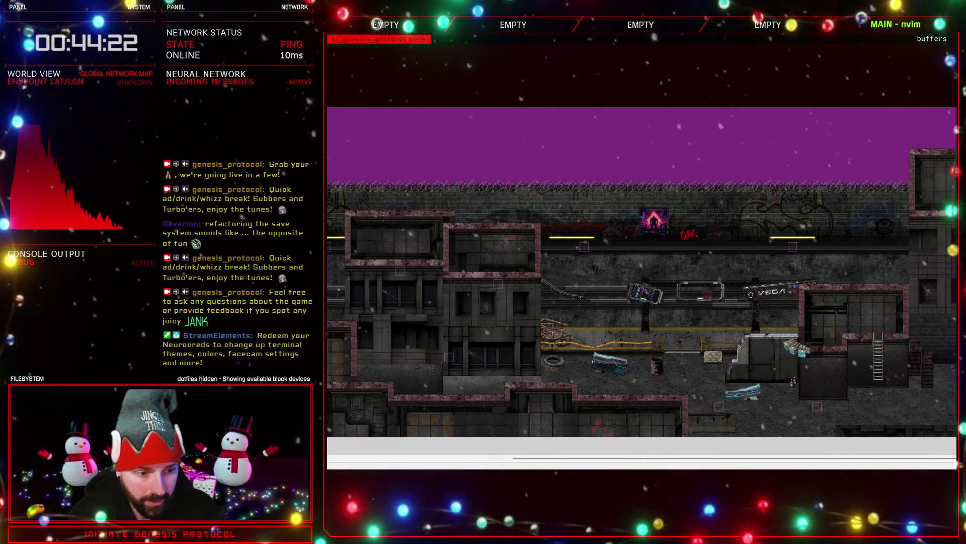
{"action": "key", "text": "ctrl+y"}
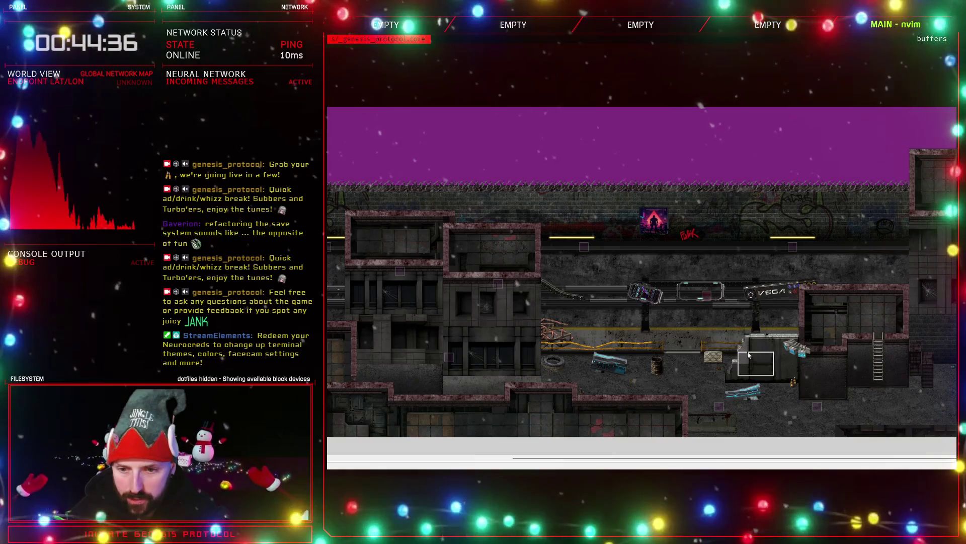
{"action": "left_click", "coordinate": [767, 363]}
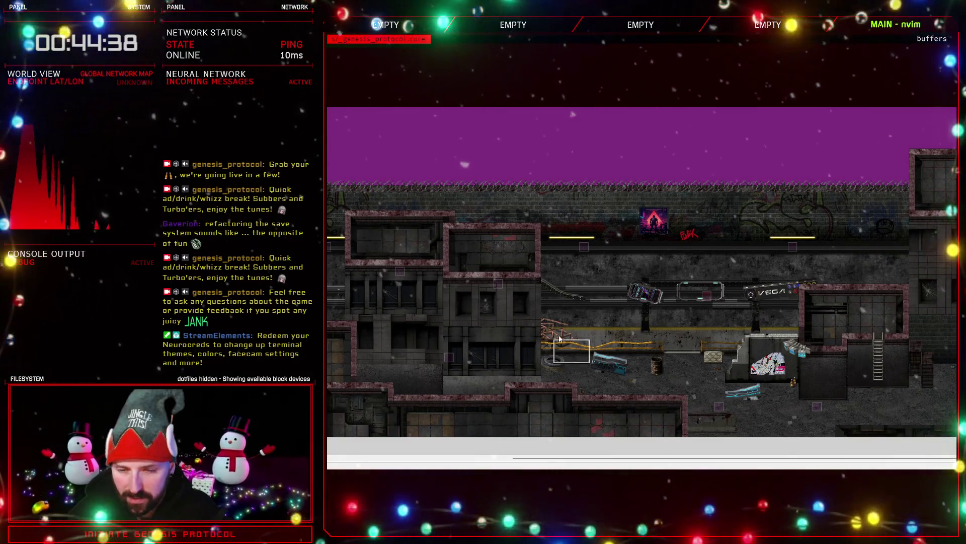
Step: Check the placement in the gridded layer view, then go back to Photoshop
{"action": "key", "text": "g"}
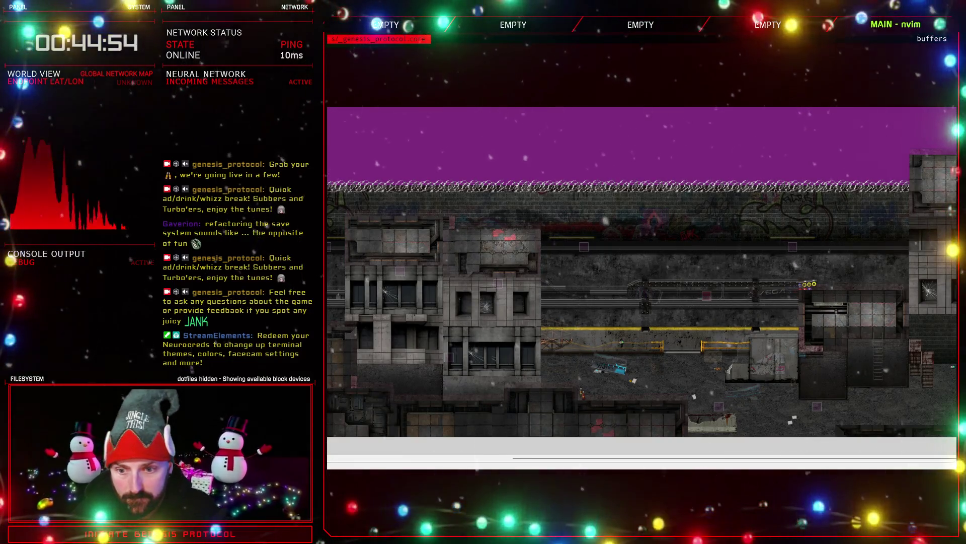
{"action": "key", "text": "Escape"}
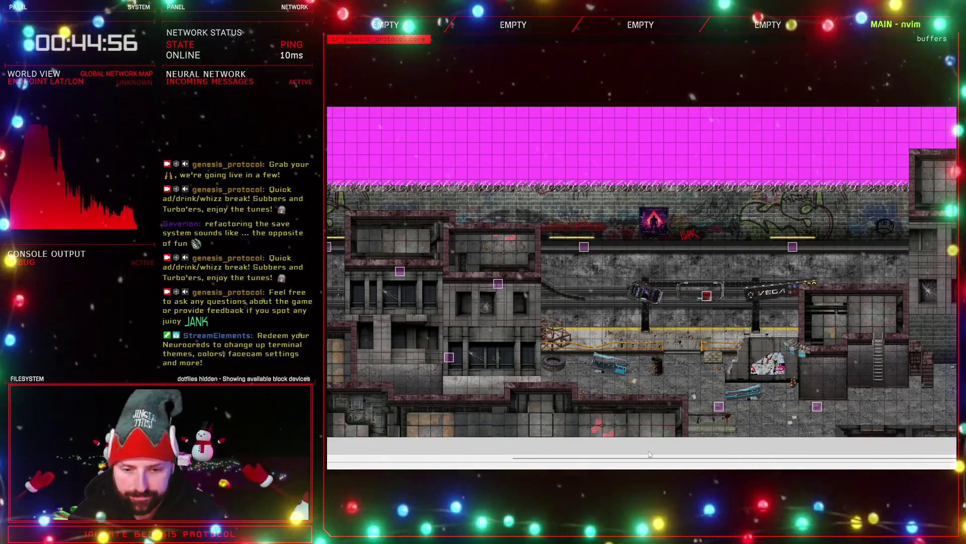
{"action": "key", "text": "alt+Tab"}
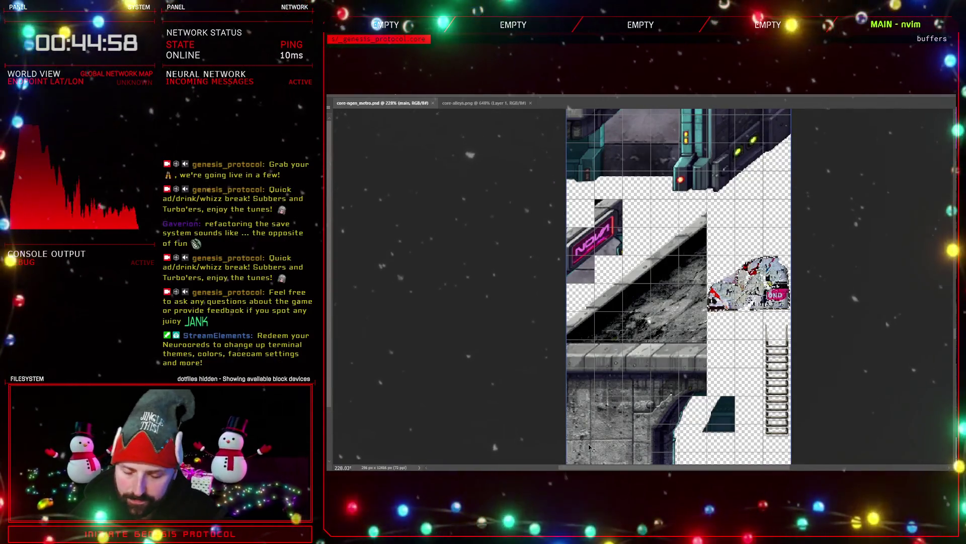
Step: Select the graffiti tile and move it higher on the metro tileset sheet
{"action": "scroll", "coordinate": [750, 272], "scroll_direction": "up", "scroll_amount": 4}
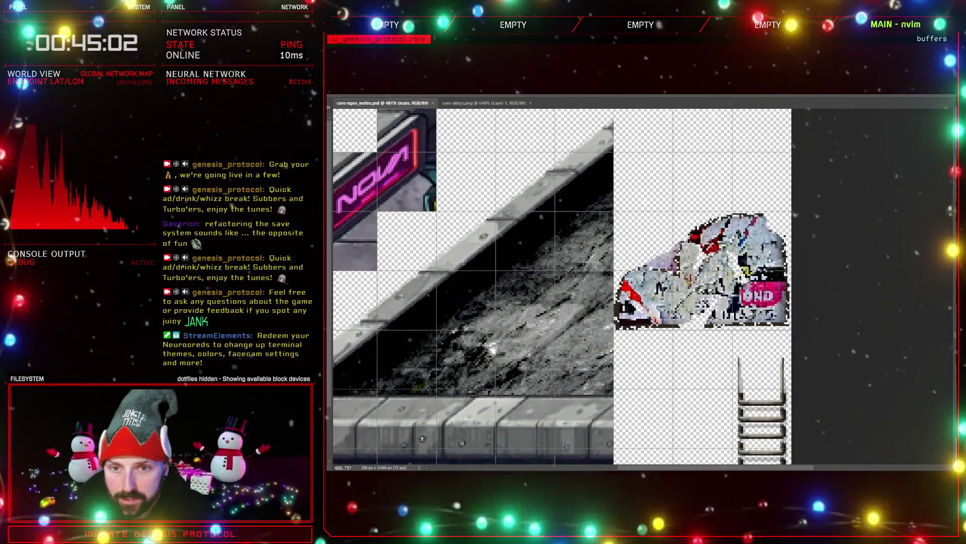
{"action": "left_click_drag", "start_coordinate": [614, 110], "coordinate": [798, 329]}
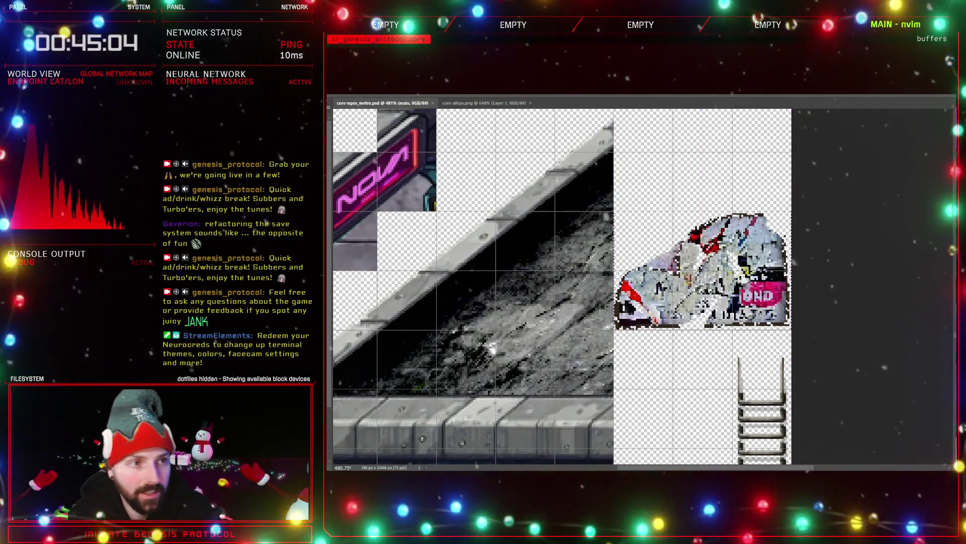
{"action": "key", "text": "Up"}
{"action": "key", "text": "Up"}
{"action": "key", "text": "Up"}
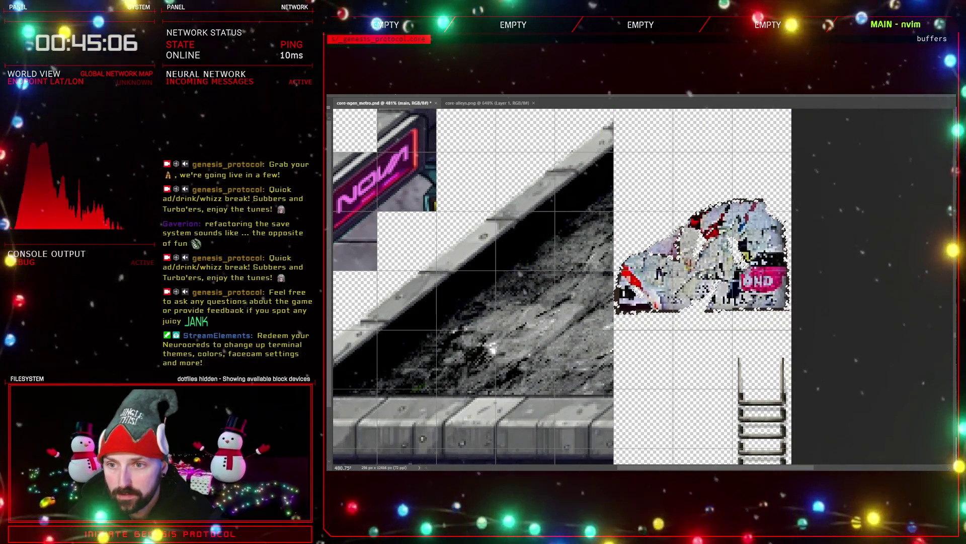
{"action": "key", "text": "Up"}
{"action": "key", "text": "Up"}
{"action": "key", "text": "Up"}
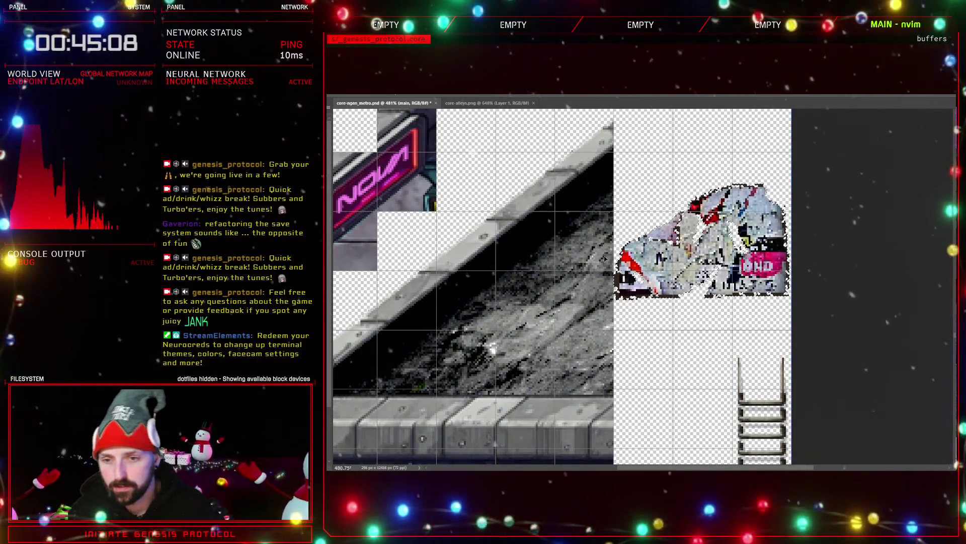
{"action": "key", "text": "ctrl+z"}
{"action": "left_click_drag", "start_coordinate": [773, 252], "coordinate": [770, 223]}
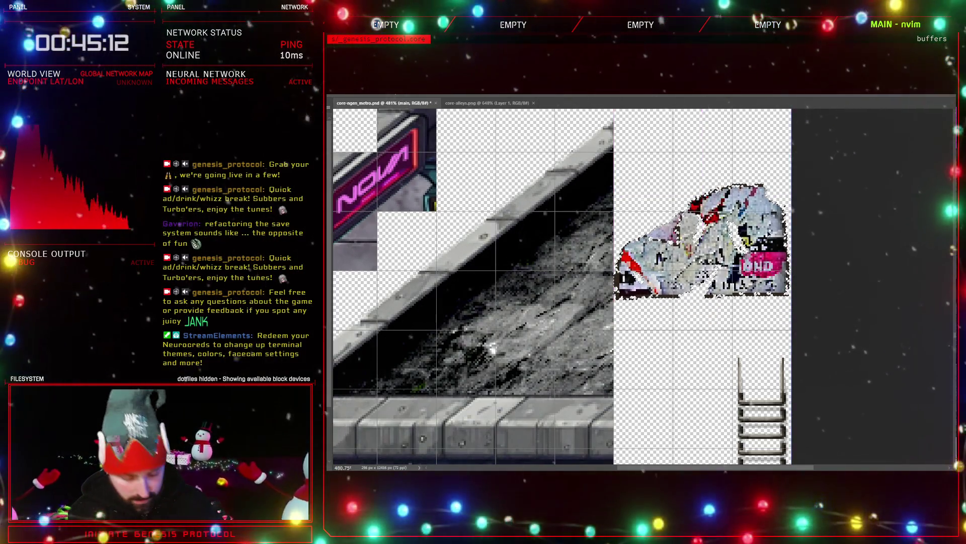
Step: Save core-ngen_metro.psd and open the resource list in RPG Maker XP
{"action": "key", "text": "ctrl+s"}
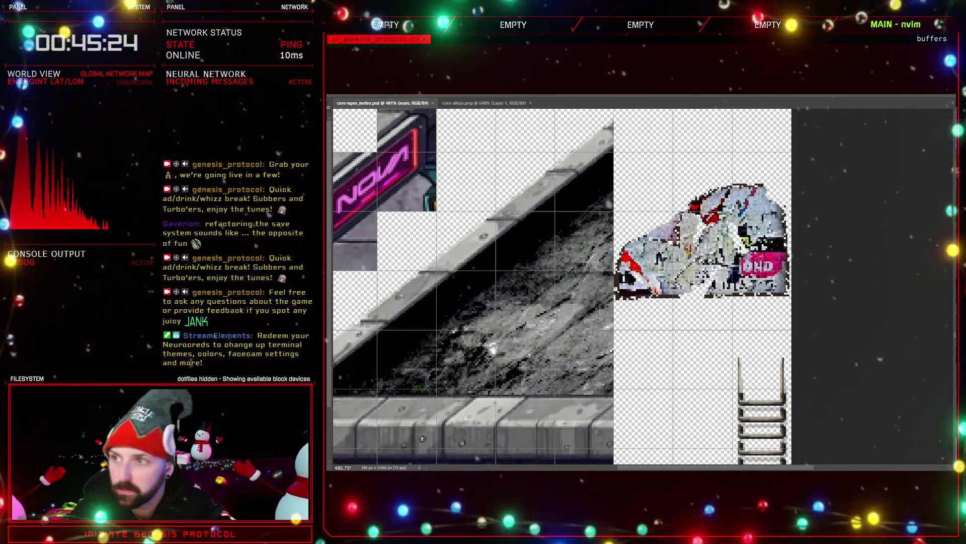
{"action": "key", "text": "alt+Tab"}
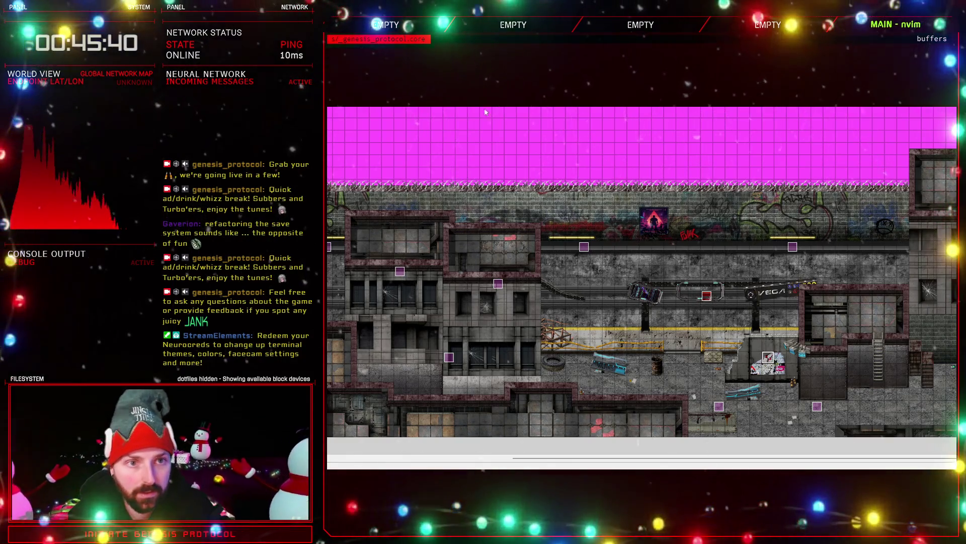
{"action": "key", "text": "F10"}
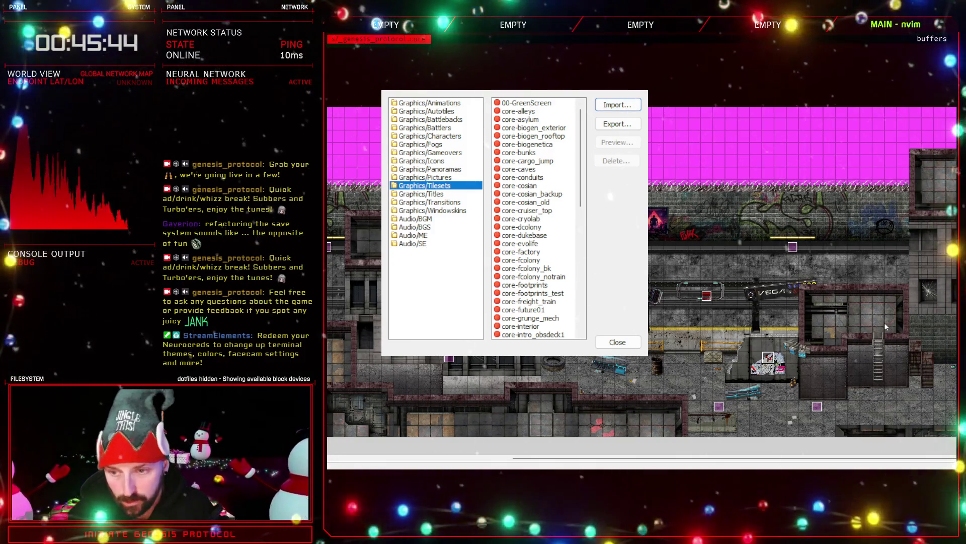
Step: Close the resource list to refresh graphics and compare the background and full map views
{"action": "left_click", "coordinate": [618, 341]}
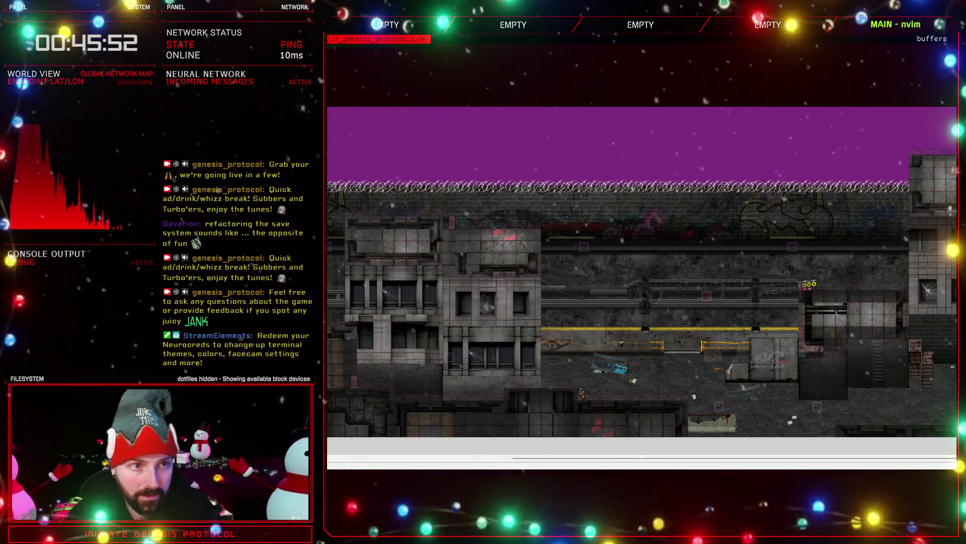
{"action": "key", "text": "Tab"}
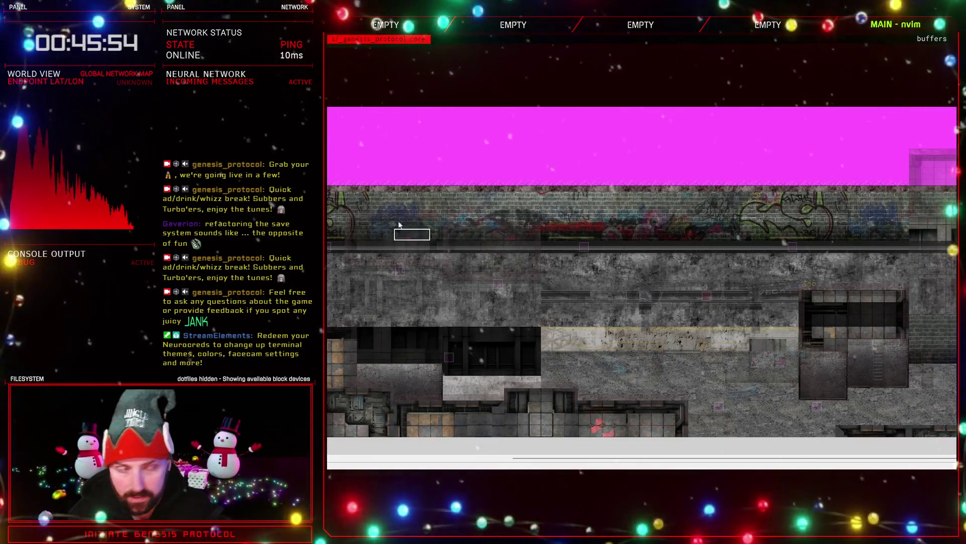
{"action": "key", "text": "Tab"}
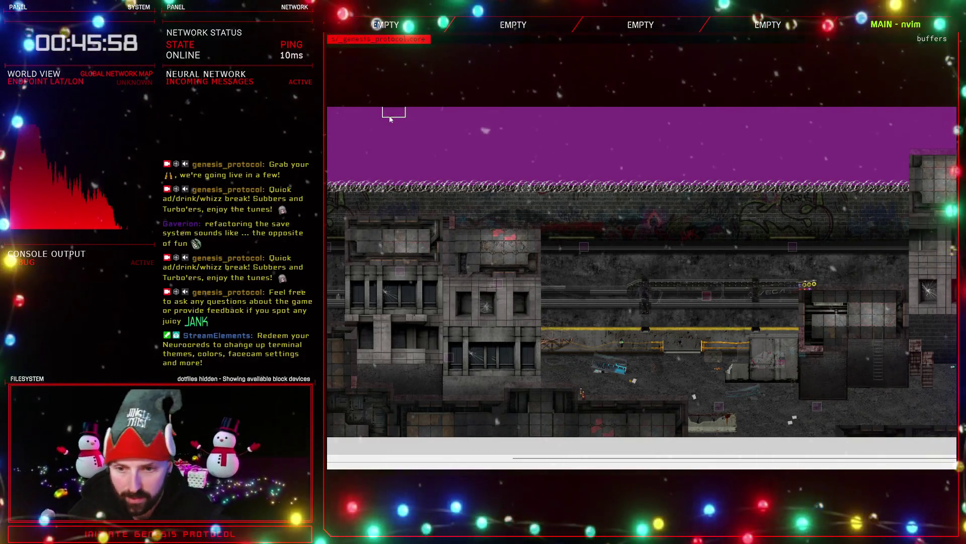
{"action": "key", "text": "Tab"}
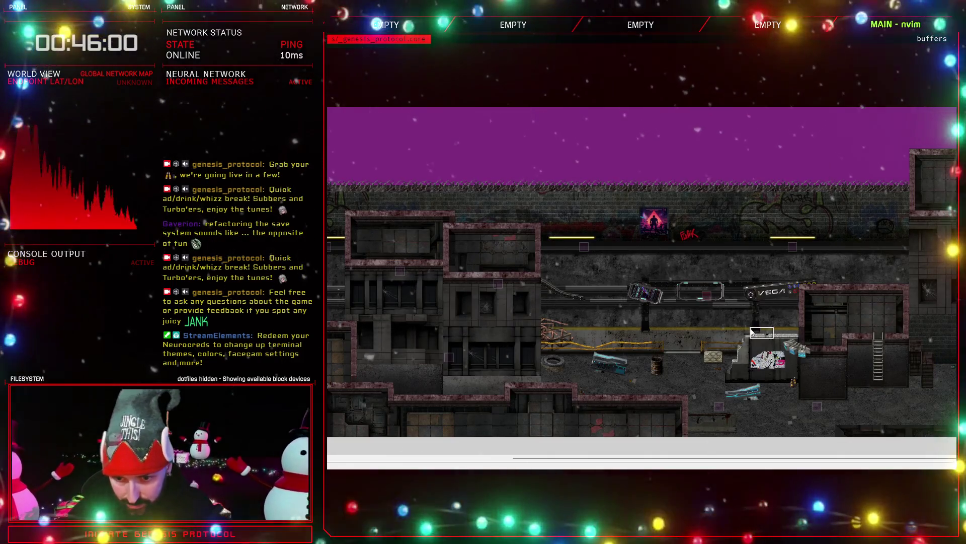
{"action": "key", "text": "Tab"}
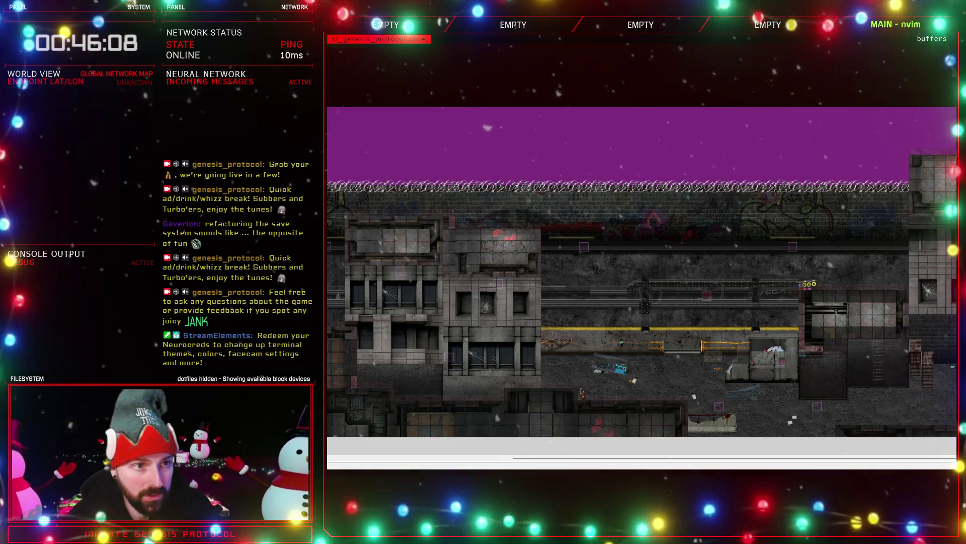
Step: Check the upper layer view, then open the database on tileset 056: Metro Tunnels - OFF
{"action": "key", "text": "Tab"}
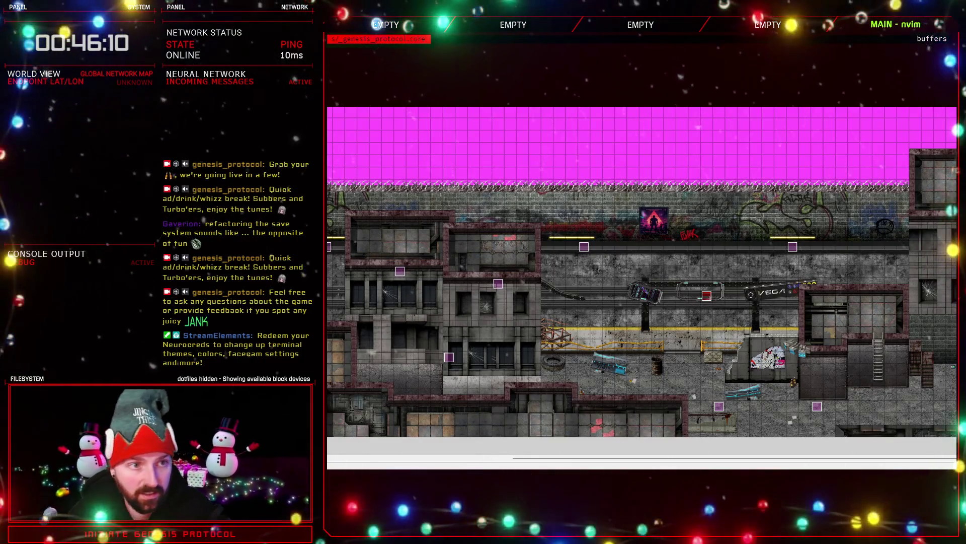
{"action": "key", "text": "Tab"}
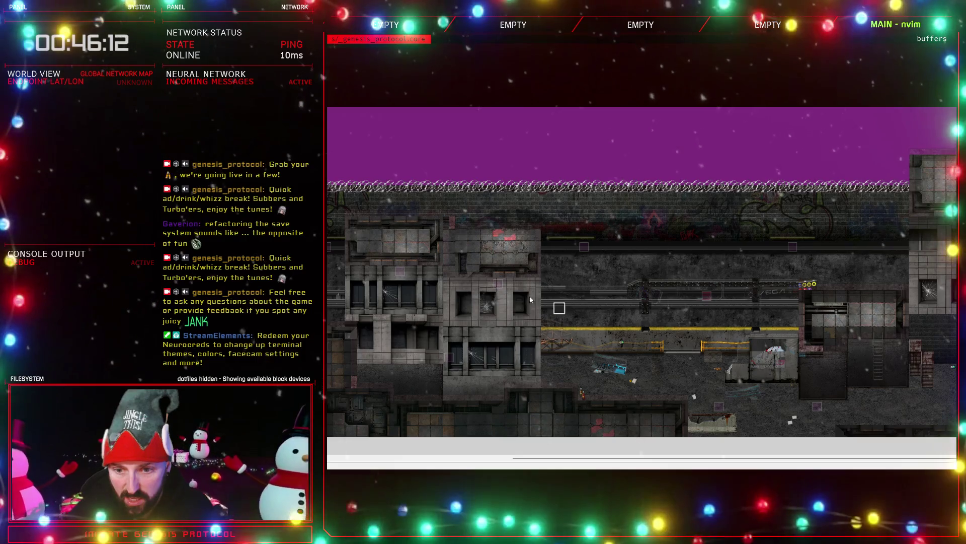
{"action": "key", "text": "Tab"}
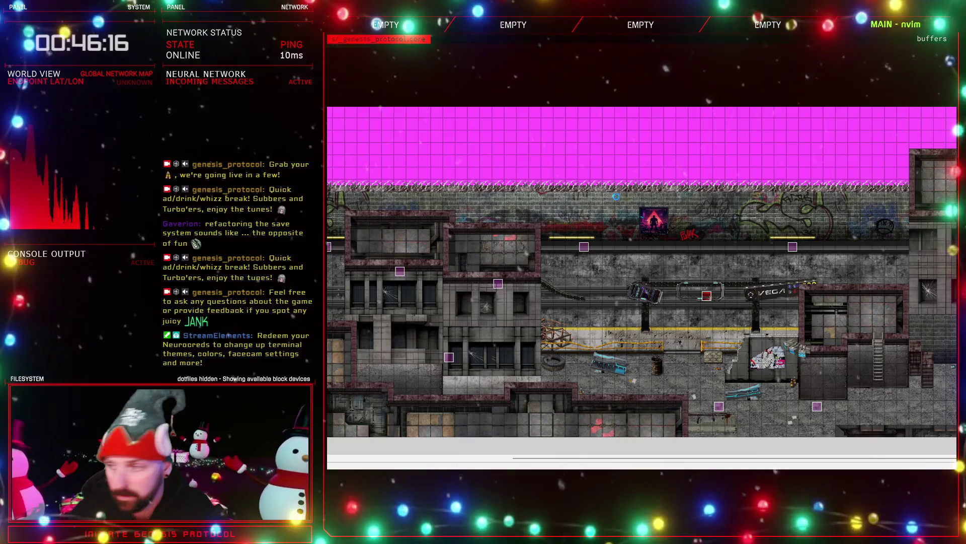
{"action": "key", "text": "F9"}
{"action": "left_click_drag", "start_coordinate": [765, 140], "coordinate": [765, 421]}
Step: Check the Metro Tunnels - OFF tiles' priority settings, then return to the passability view
{"action": "left_click", "coordinate": [800, 207]}
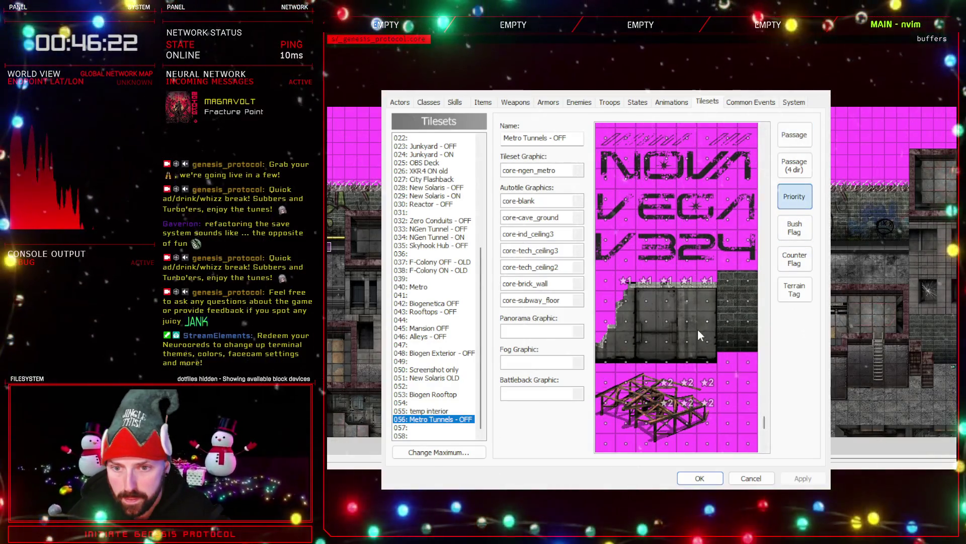
{"action": "scroll", "coordinate": [704, 342], "scroll_direction": "up", "scroll_amount": 10}
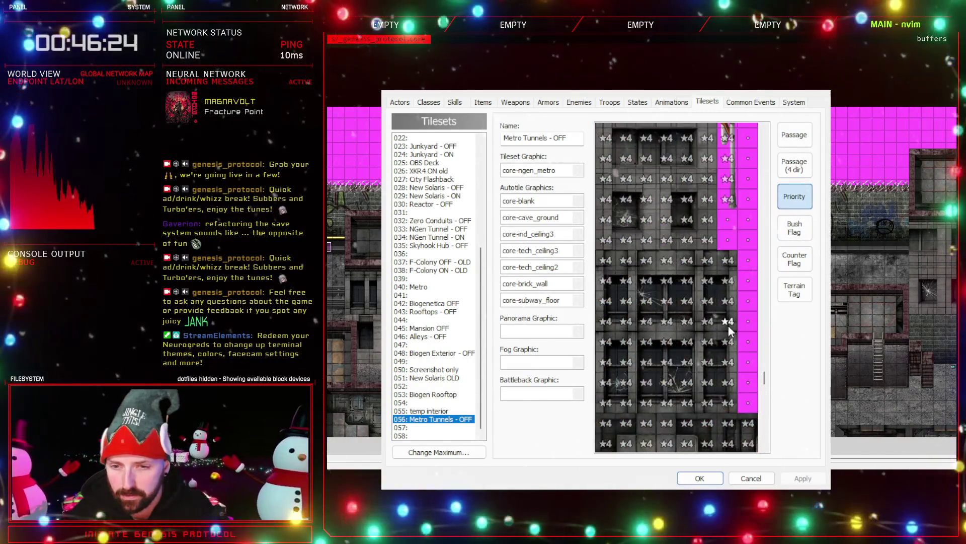
{"action": "scroll", "coordinate": [729, 326], "scroll_direction": "up", "scroll_amount": 5}
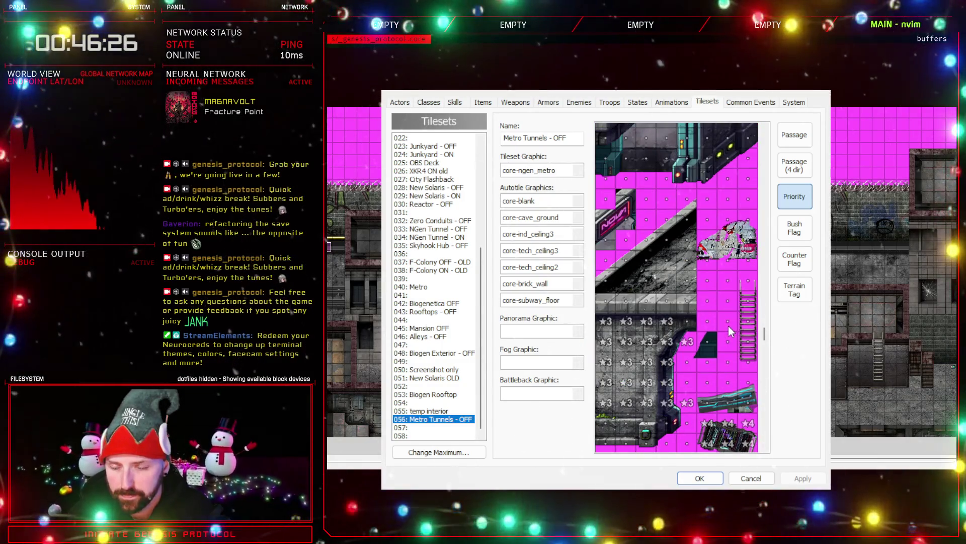
{"action": "left_click", "coordinate": [789, 143]}
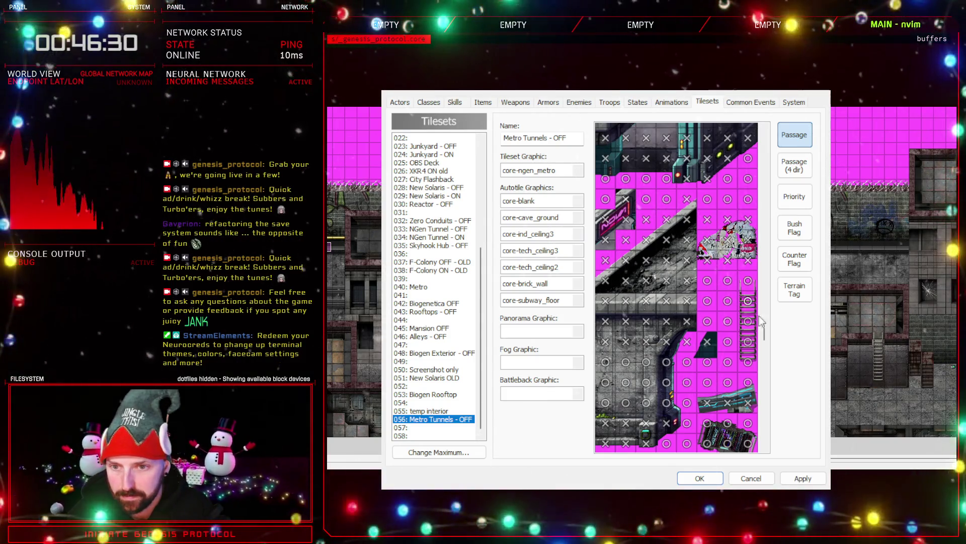
Step: Apply the tileset passage changes, close the database, and launch a playtest
{"action": "left_click", "coordinate": [803, 479]}
{"action": "key", "text": "Return"}
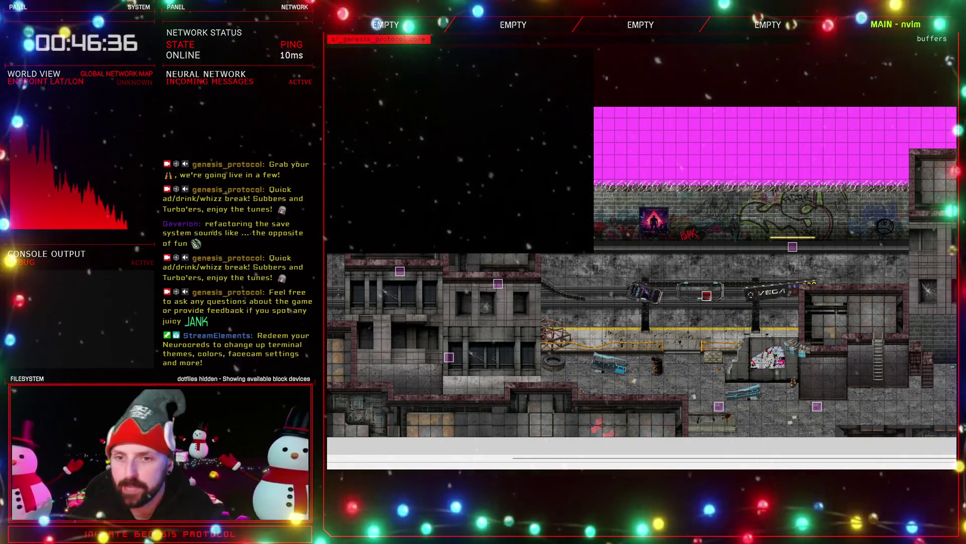
{"action": "key", "text": "Return"}
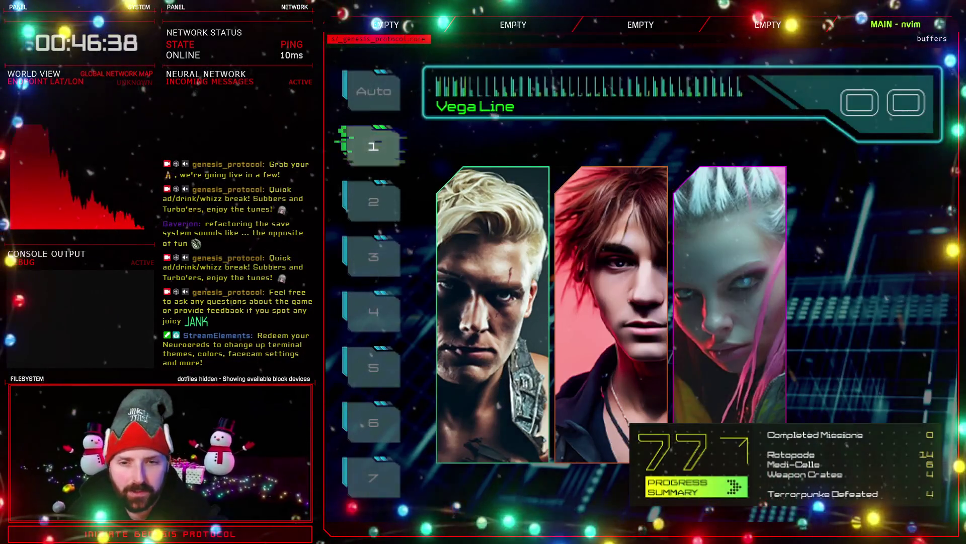
Step: Load the Vega Line save and walk right along the metro track until the M-Patrol encounter
{"action": "key", "text": "Return"}
{"action": "key", "text": "Right"}
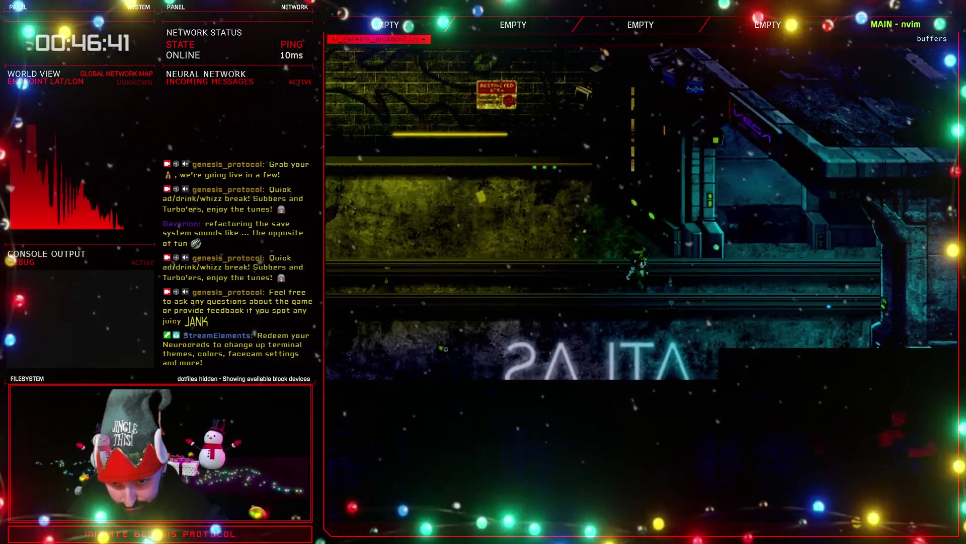
{"action": "key", "text": "Right"}
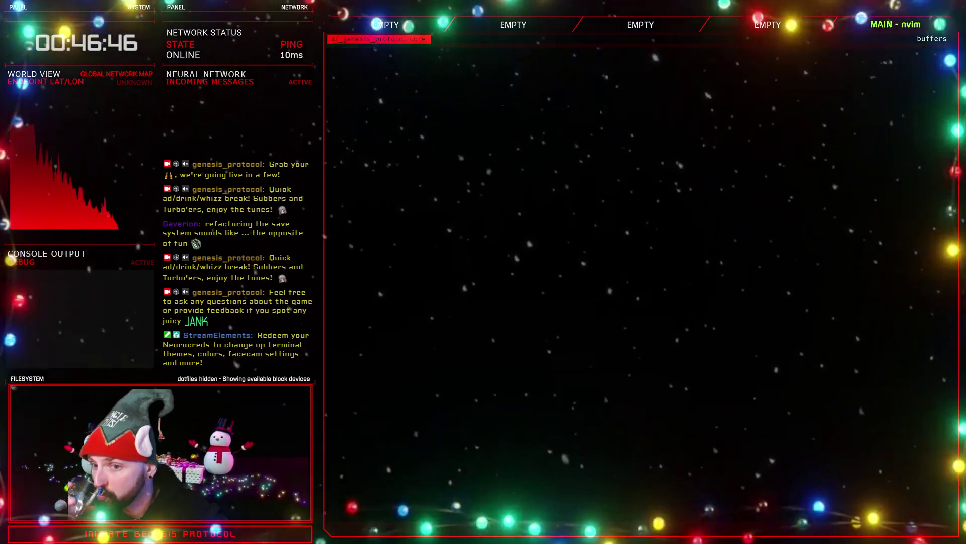
{"action": "key", "text": "Right"}
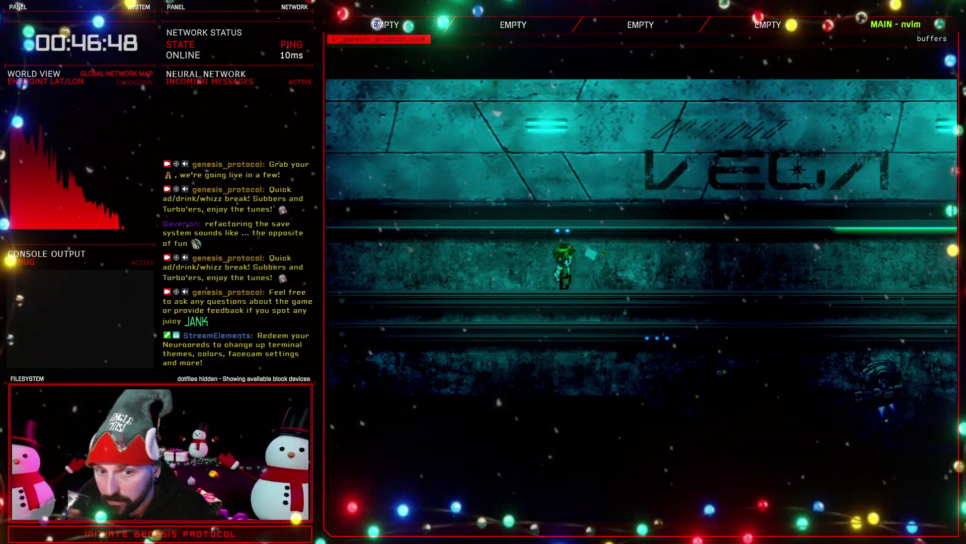
{"action": "key", "text": "Right"}
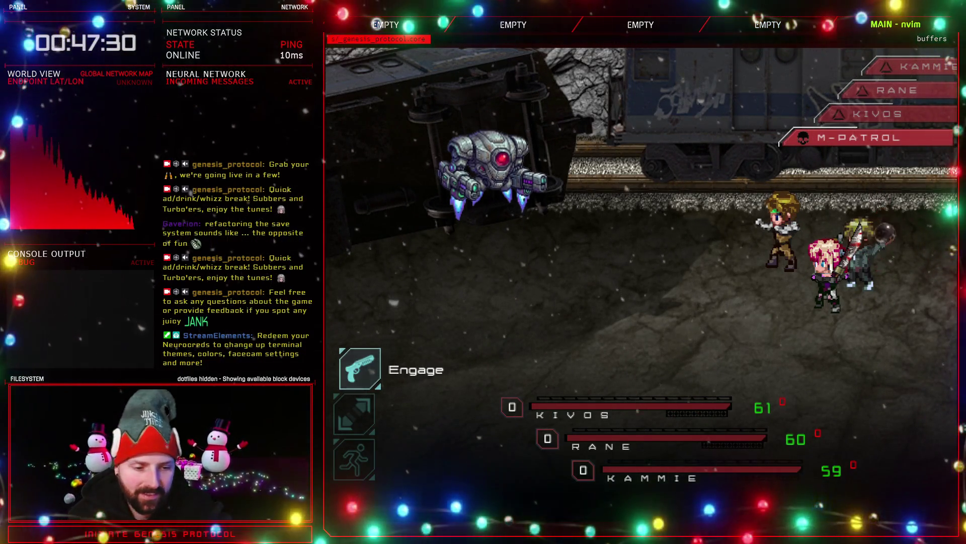
Step: Add the todo 'character run in on initial battle' as a new line below line 18 in FIX/ADD
{"action": "key", "text": "alt+Tab"}
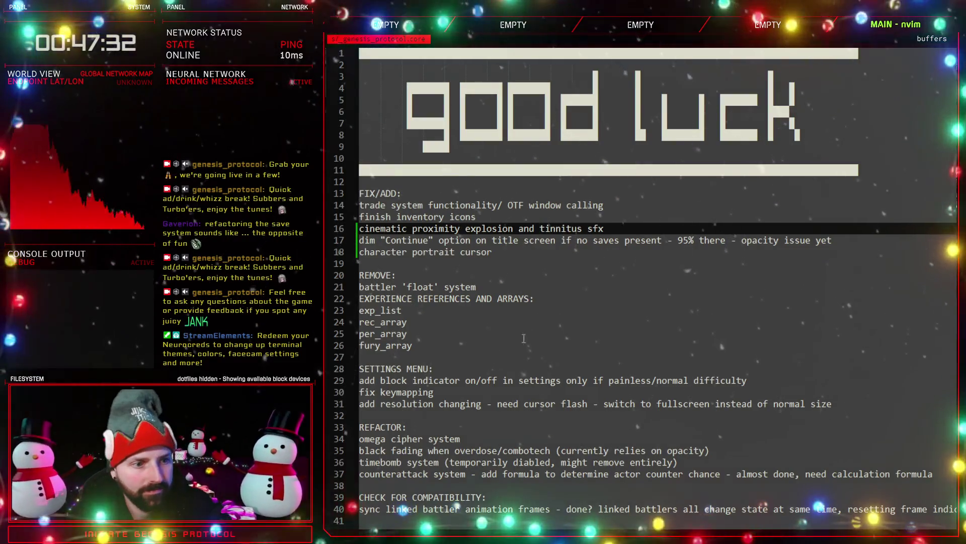
{"action": "left_click", "coordinate": [564, 252]}
{"action": "key", "text": "Return"}
{"action": "type", "text": "char"}
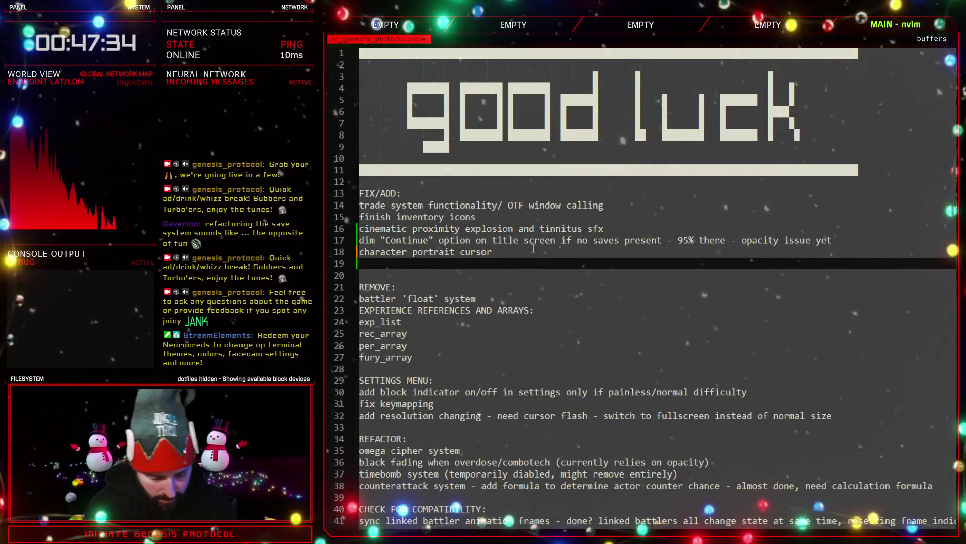
{"action": "type", "text": "acter run in "}
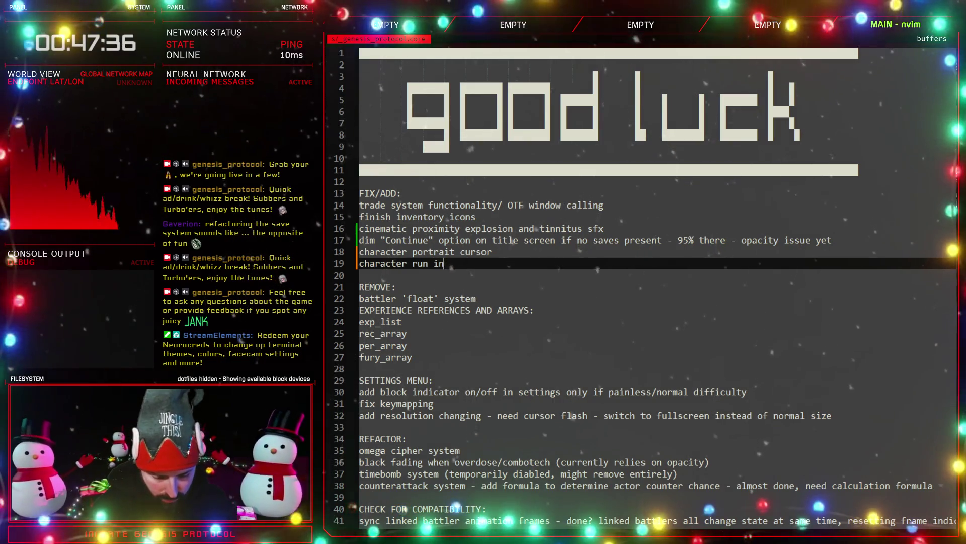
{"action": "type", "text": "on initial bat"}
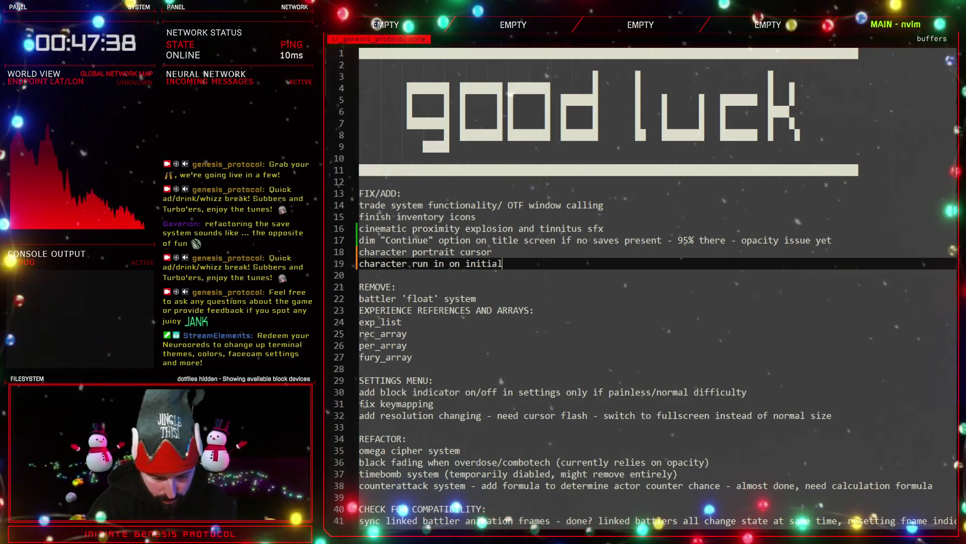
{"action": "type", "text": "tle"}
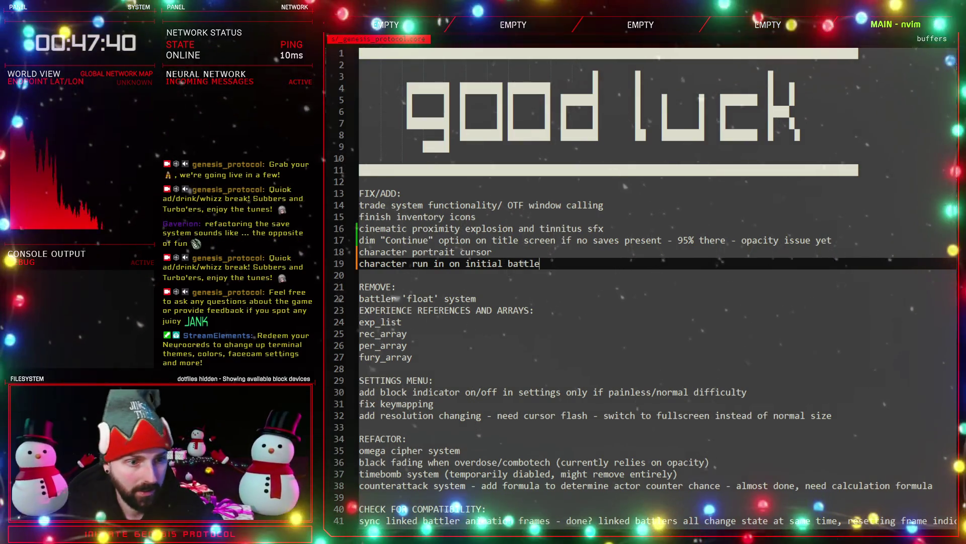
{"action": "left_click", "coordinate": [485, 251]}
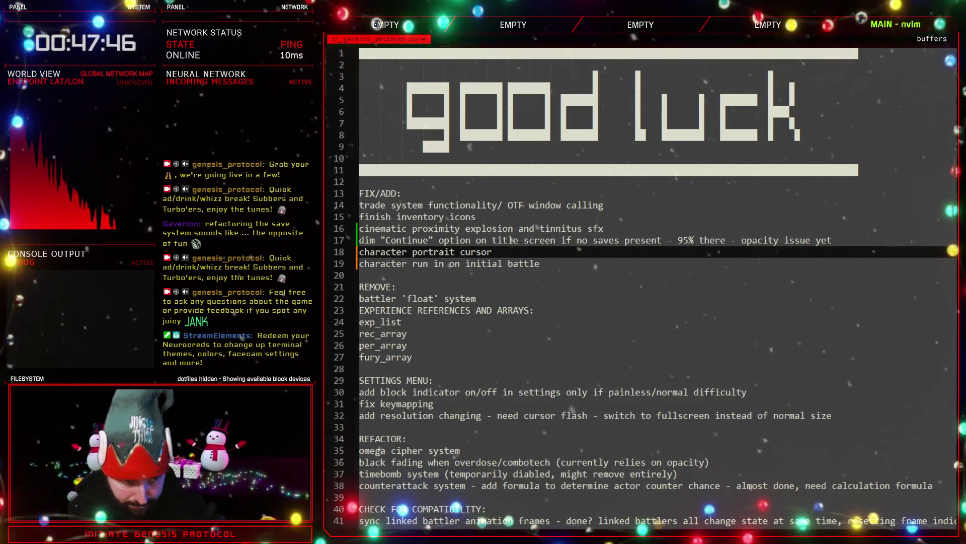
{"action": "left_click", "coordinate": [570, 265]}
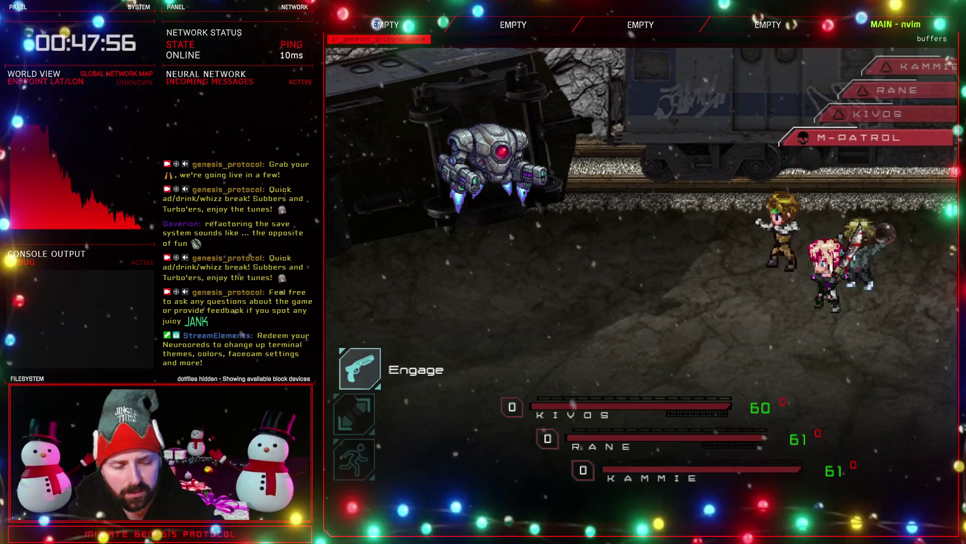
{"action": "key", "text": "alt+F4"}
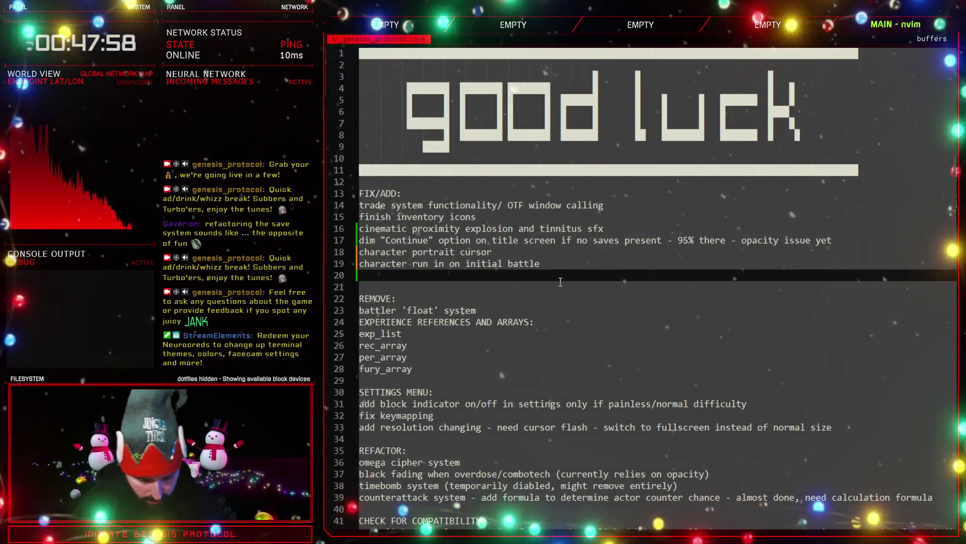
{"action": "type", "text": "firs/"}
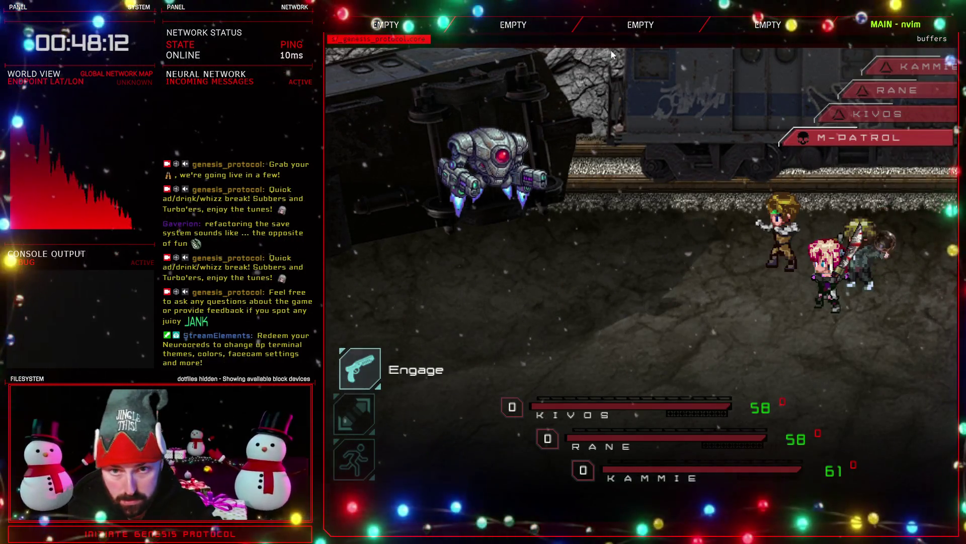
Step: Choose Fight in the patrol battle, then walk right along the VEGA corridor past the parked train car
{"action": "key", "text": "Return"}
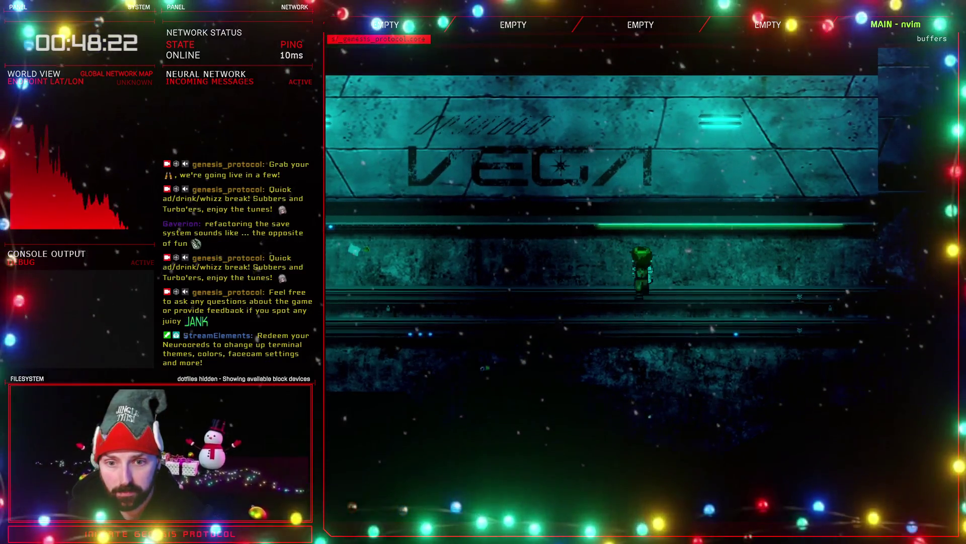
{"action": "key", "text": "Right"}
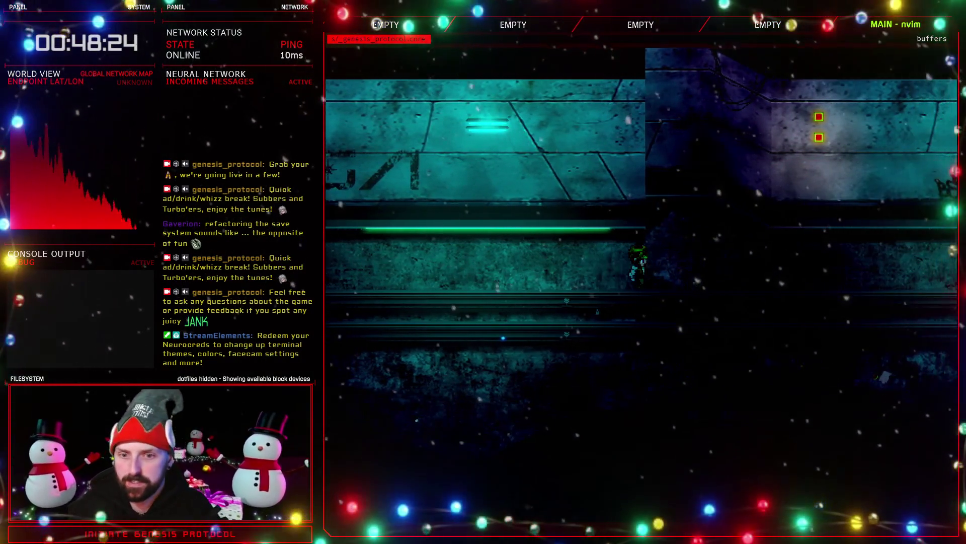
{"action": "key", "text": "Right"}
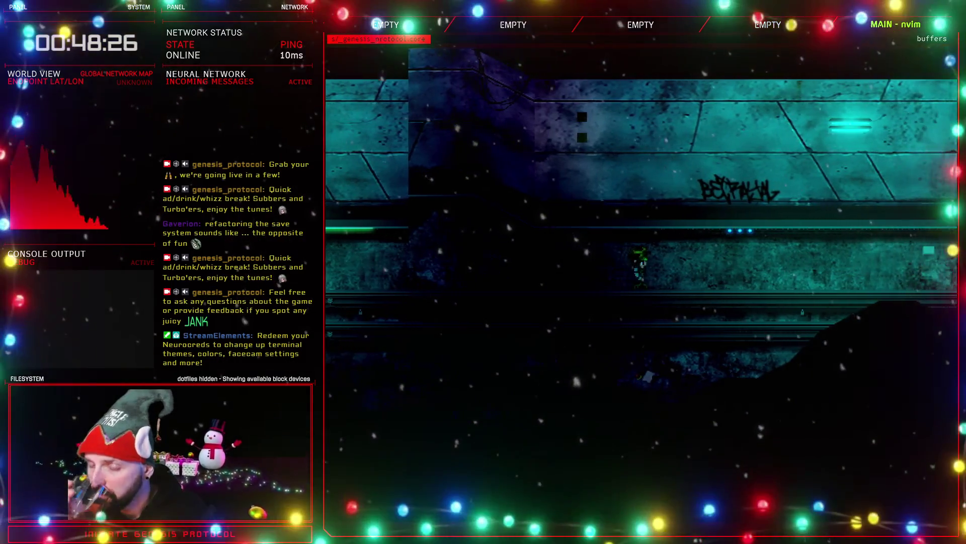
{"action": "key", "text": "Right"}
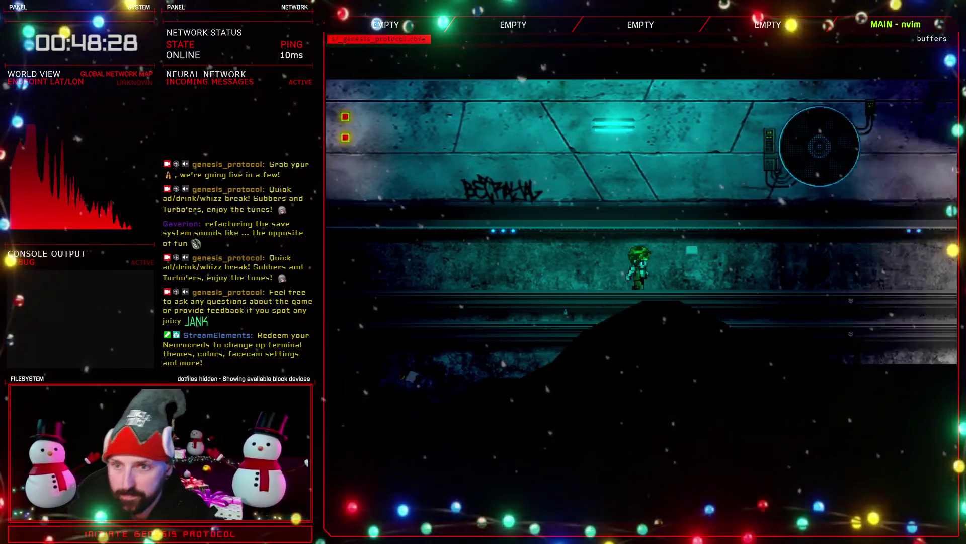
{"action": "key", "text": "Right"}
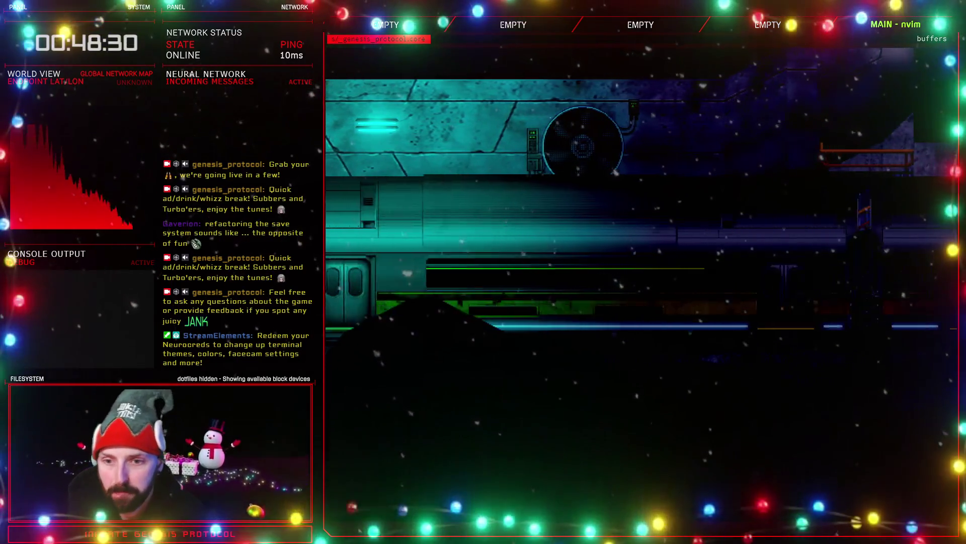
{"action": "key", "text": "Right"}
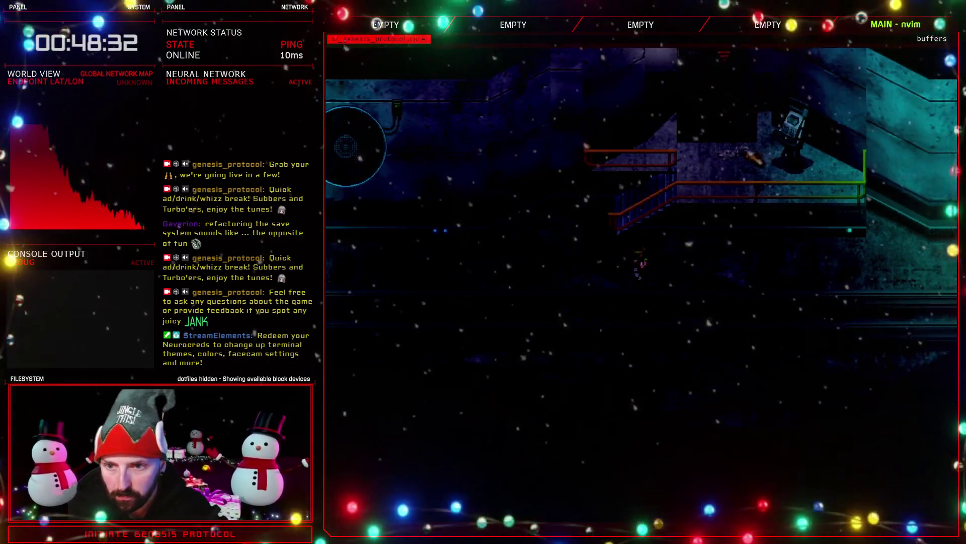
Step: Continue right past the stairs and pillar into the next corridor and past the XENON doorway
{"action": "key", "text": "Right"}
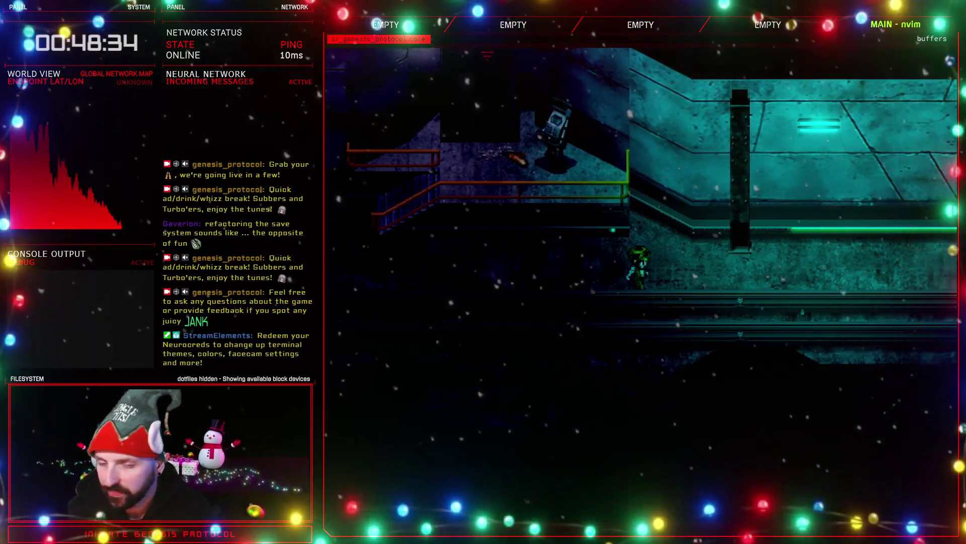
{"action": "key", "text": "Right"}
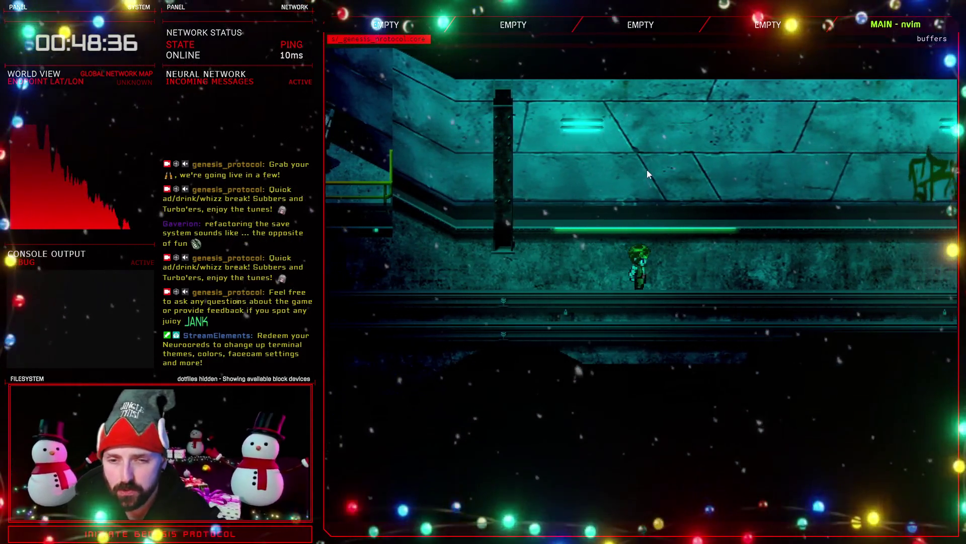
{"action": "key", "text": "Right"}
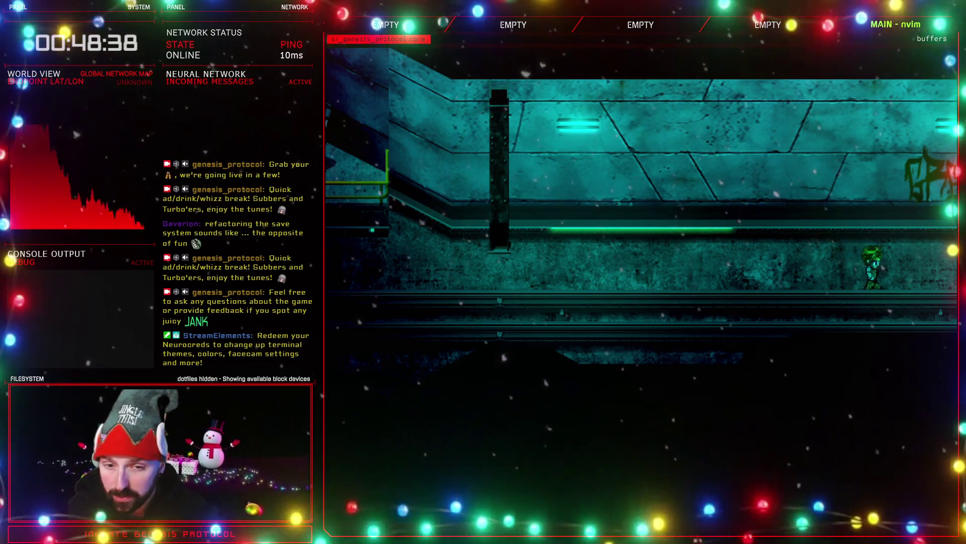
{"action": "key", "text": "Right"}
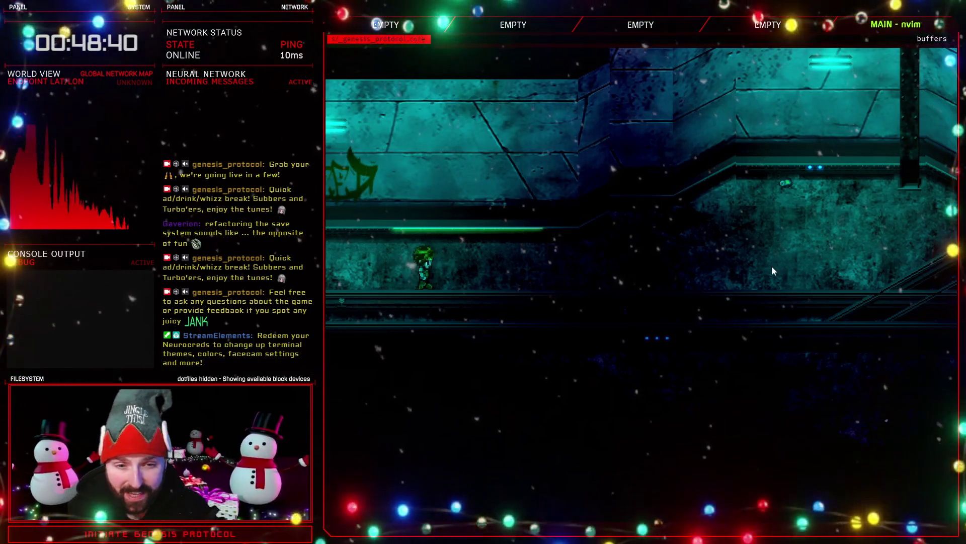
{"action": "key", "text": "Right"}
{"action": "key", "text": "Right"}
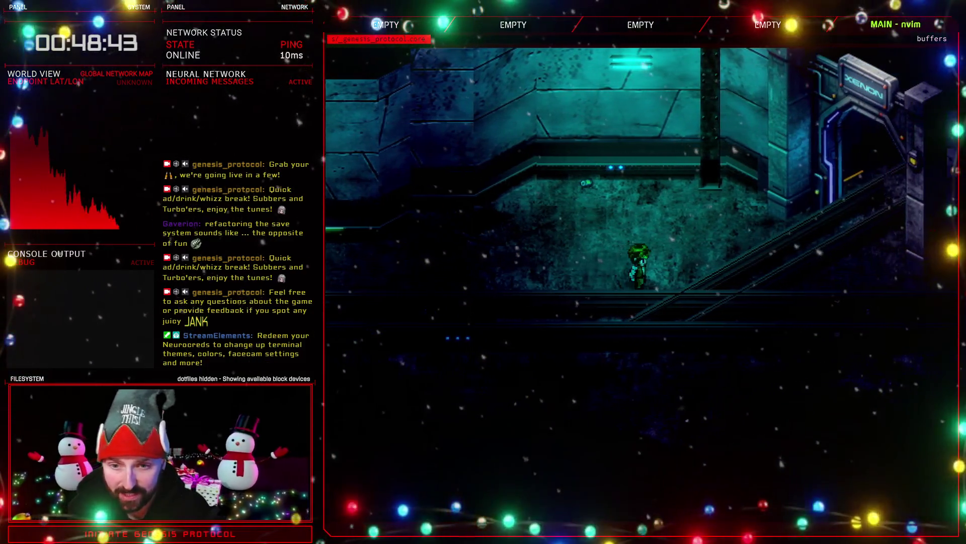
{"action": "key", "text": "Right"}
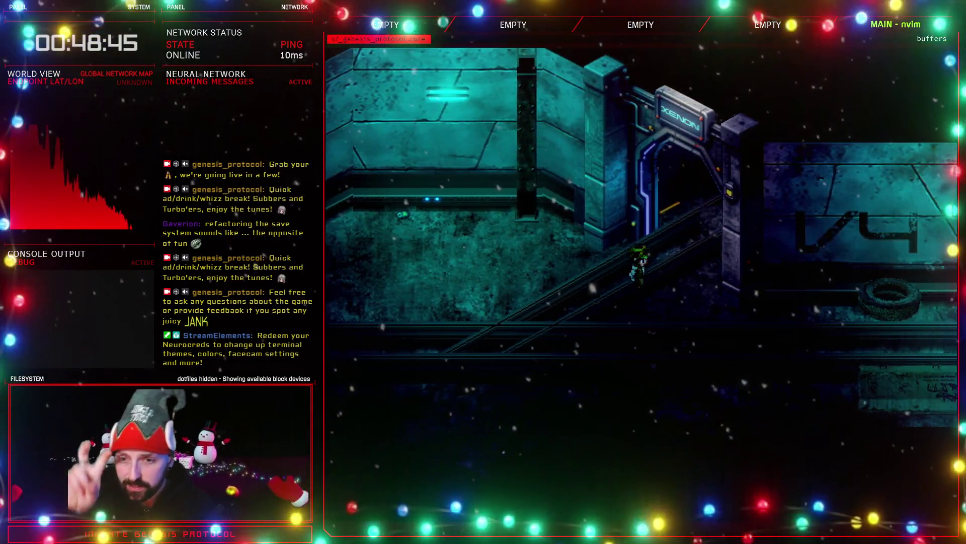
{"action": "key", "text": "Right"}
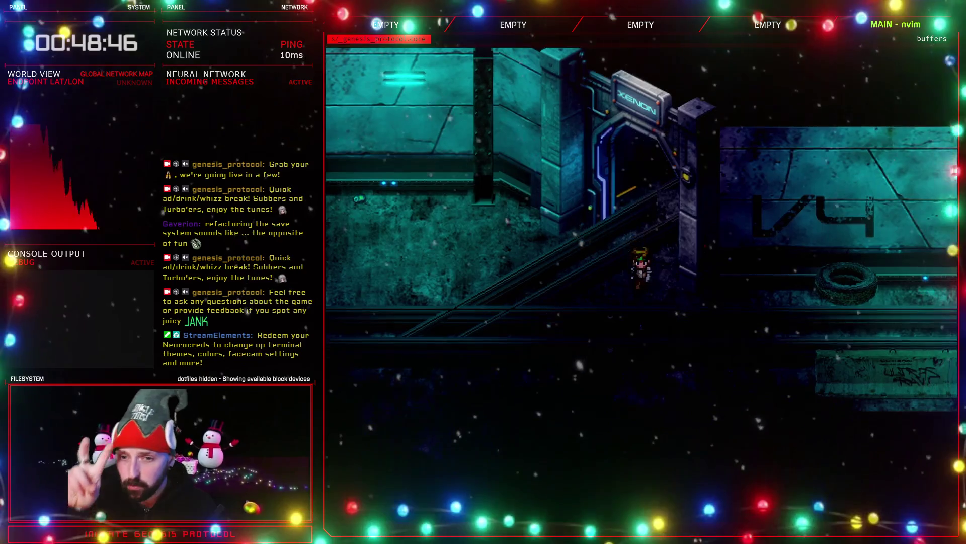